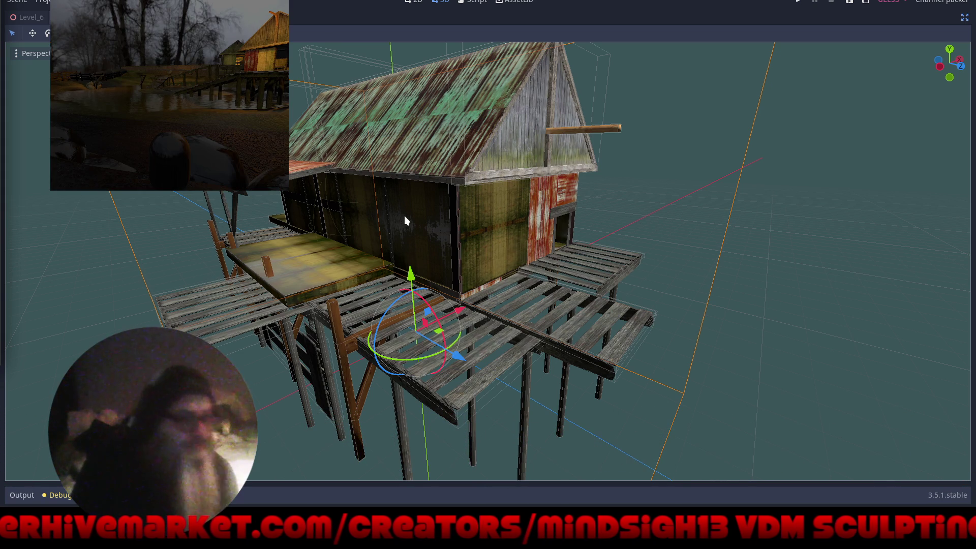
# Restore the normal editor layout with docks and open the shed2root scene
pyautogui.moveTo(519, 264)
pyautogui.mouseDown()
pyautogui.moveTo(498, 279)
pyautogui.moveTo(439, 275)
pyautogui.moveTo(500, 261)
pyautogui.moveTo(536, 278)
pyautogui.moveTo(546, 273)
pyautogui.moveTo(532, 271)
pyautogui.moveTo(533, 282)
pyautogui.mouseUp()
pyautogui.scroll(5, 514, 270)
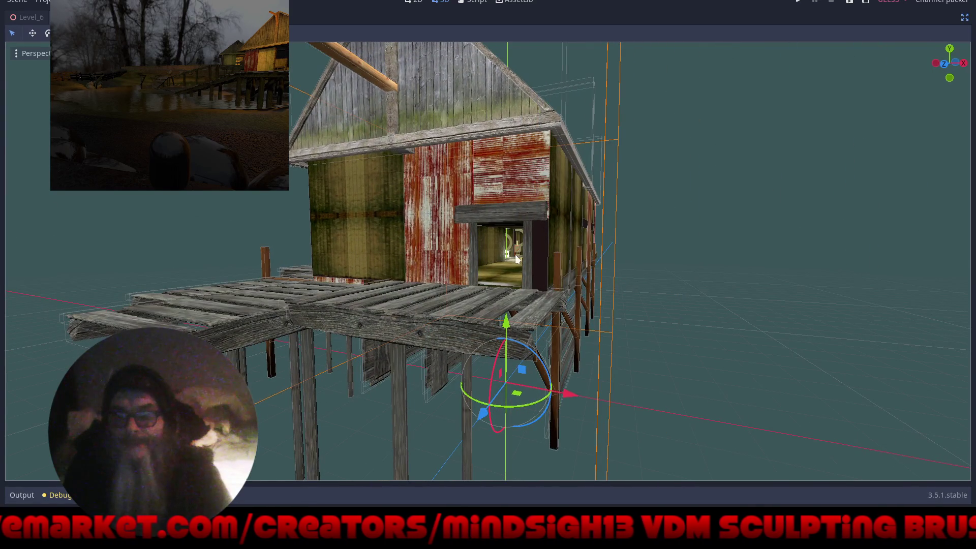
pyautogui.scroll(5, 534, 282)
pyautogui.scroll(2, 540, 256)
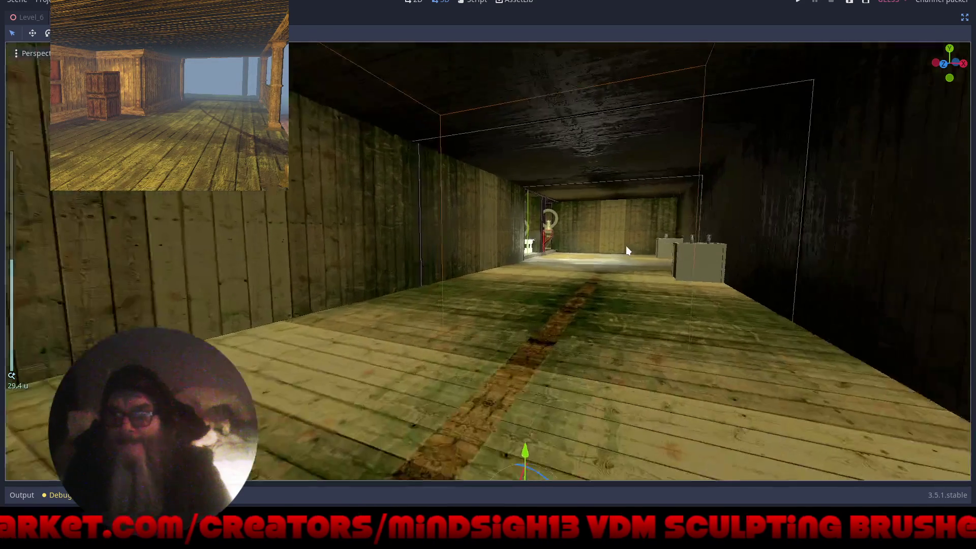
pyautogui.moveTo(627, 245)
pyautogui.mouseDown()
pyautogui.moveTo(609, 275)
pyautogui.moveTo(513, 280)
pyautogui.mouseUp()
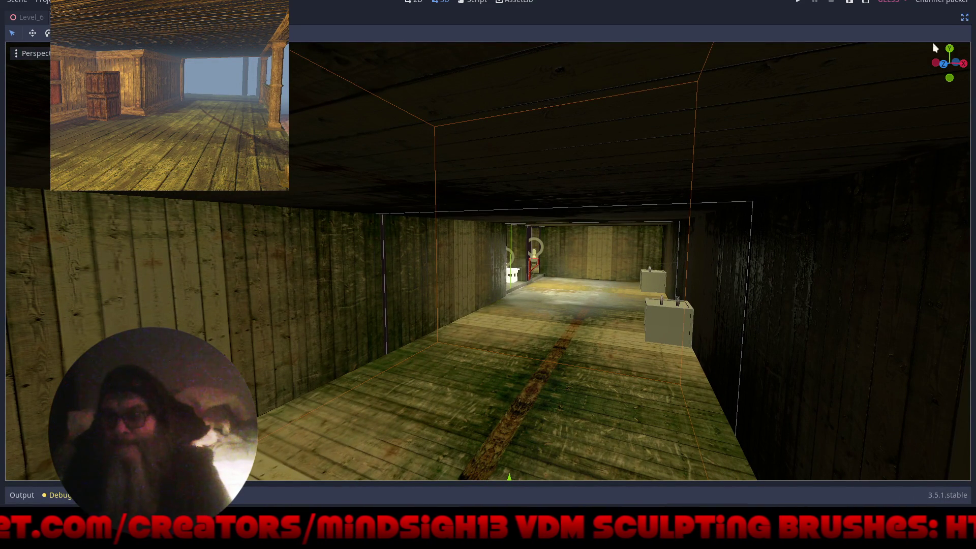
pyautogui.click(964, 17)
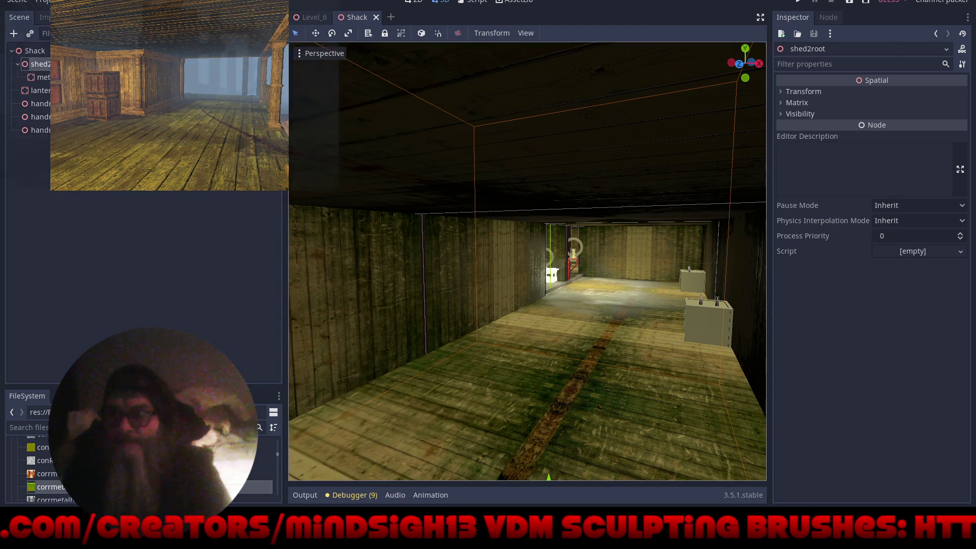
pyautogui.click(254, 63)
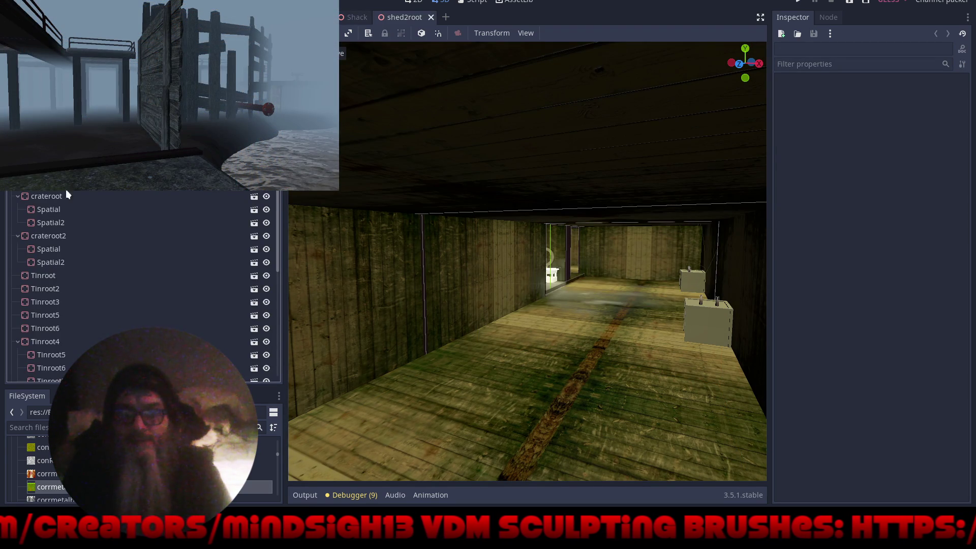
# Open the crateroot scene, select the cratey mesh and clear its Material slot 0
pyautogui.click(254, 197)
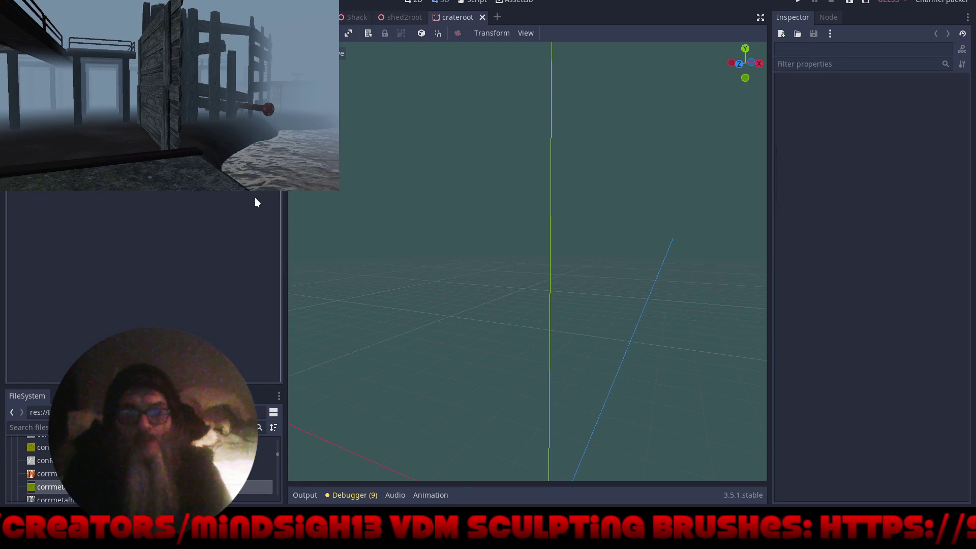
pyautogui.click(50, 66)
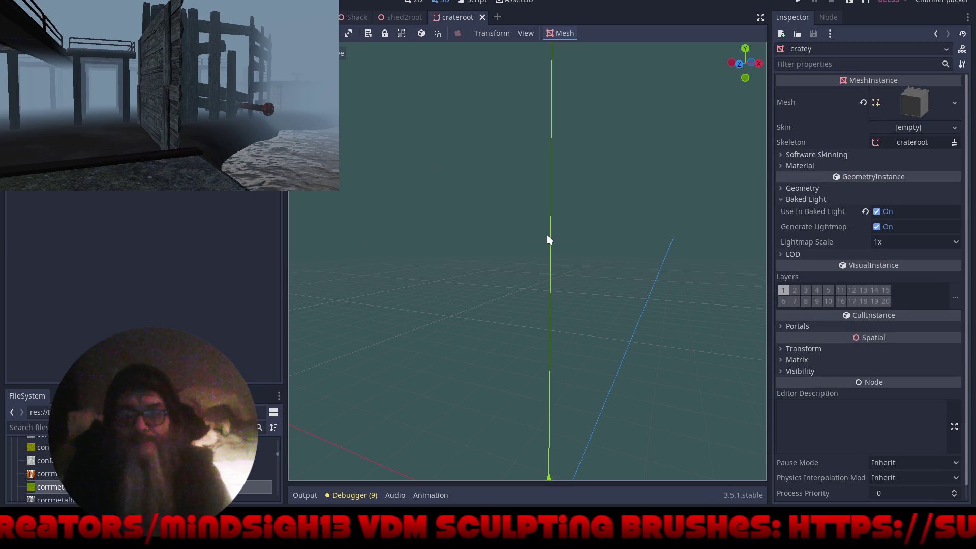
pyautogui.press('f')
pyautogui.scroll(5, 557, 244)
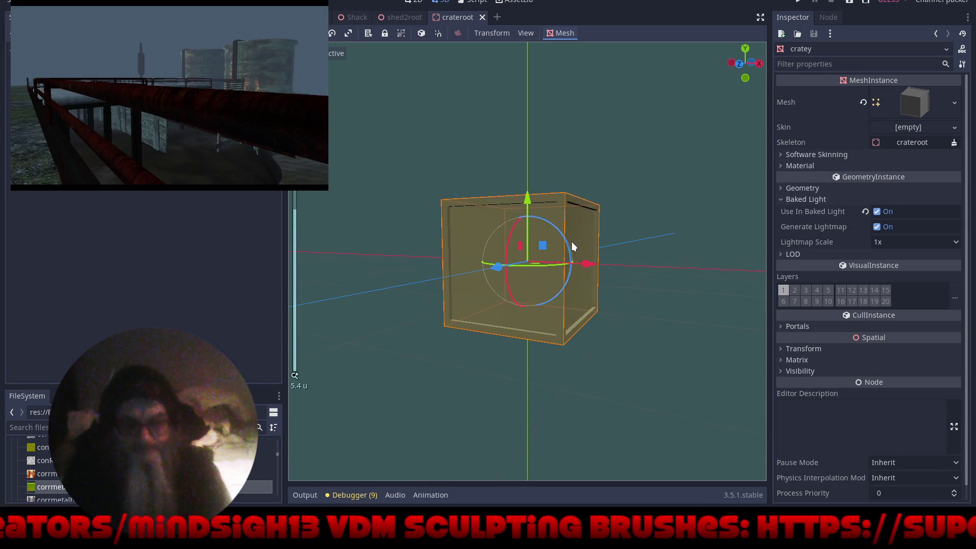
pyautogui.scroll(3, 557, 237)
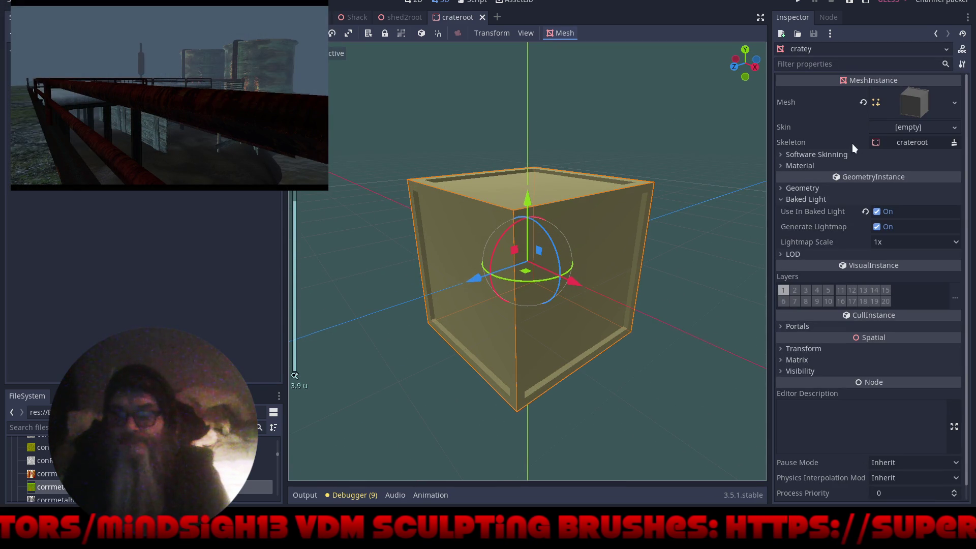
pyautogui.click(844, 166)
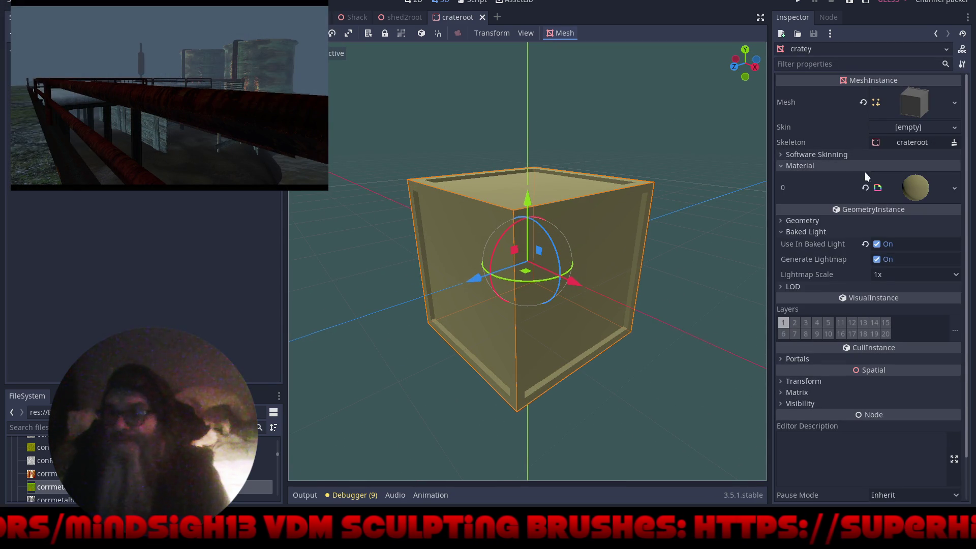
pyautogui.click(865, 187)
# Load the wood material from the materials folder as the crate's Material Override
pyautogui.click(854, 202)
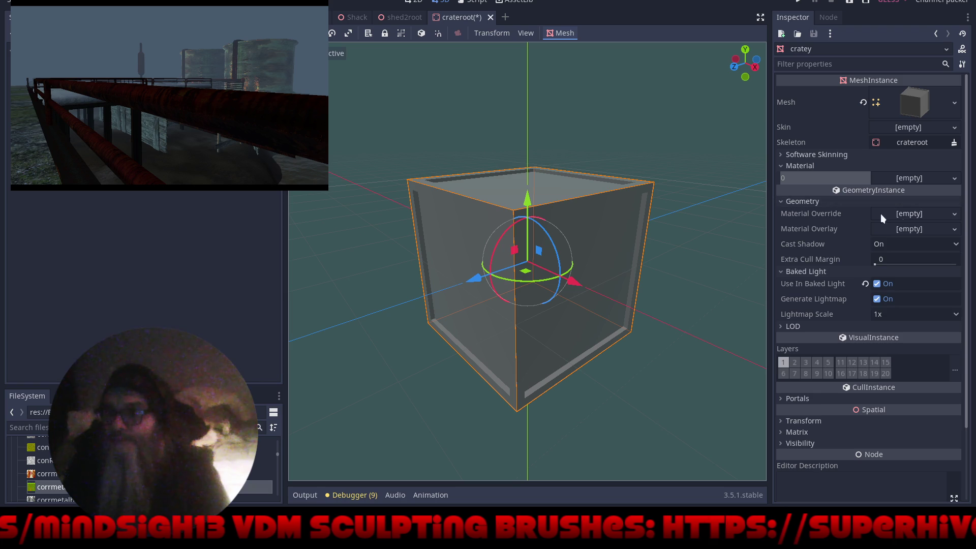
pyautogui.click(954, 215)
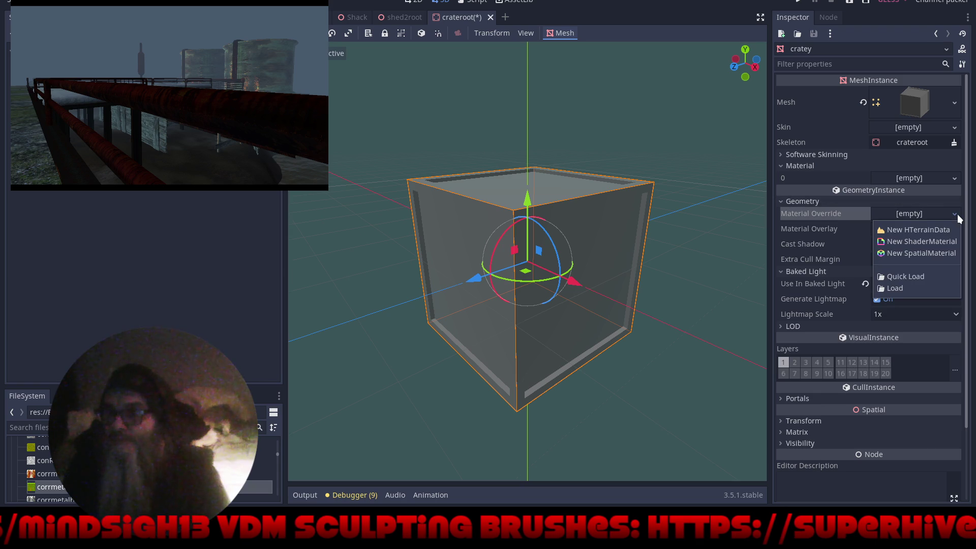
pyautogui.click(901, 287)
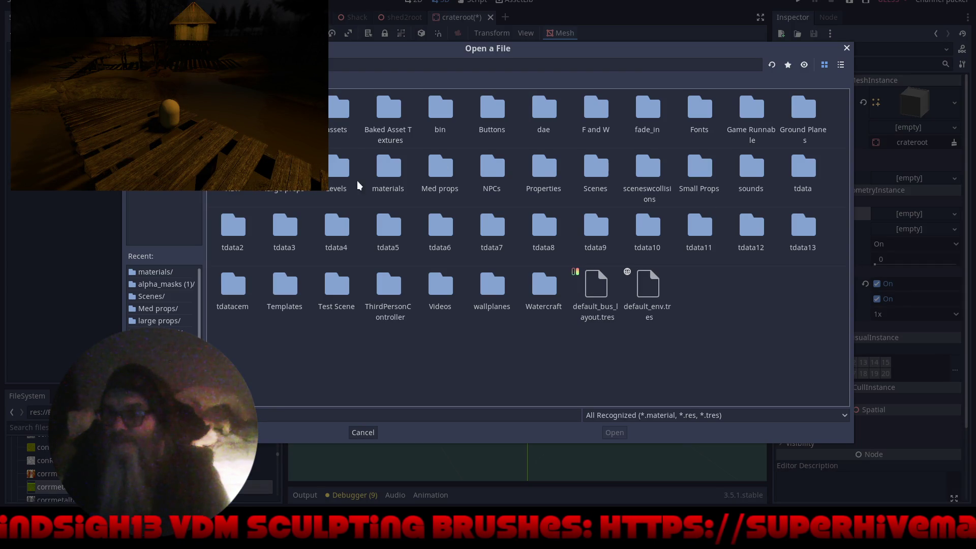
pyautogui.doubleClick(390, 167)
pyautogui.click(338, 105)
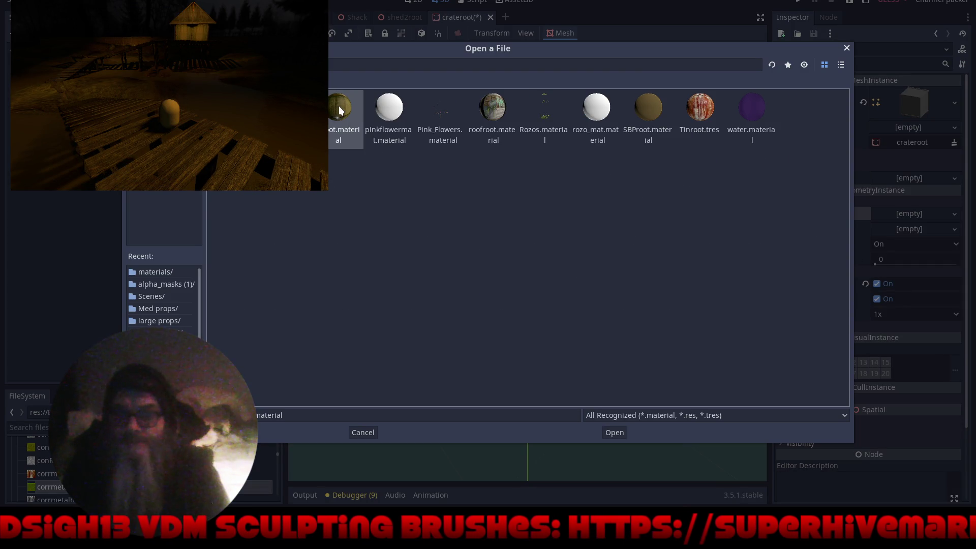
pyautogui.doubleClick(338, 106)
# Save the crate scene and close it to return to shed2root
pyautogui.hotkey('ctrl', 's')
pyautogui.moveTo(437, 181)
pyautogui.mouseDown()
pyautogui.moveTo(596, 166)
pyautogui.moveTo(657, 194)
pyautogui.moveTo(591, 237)
pyautogui.moveTo(417, 199)
pyautogui.mouseUp()
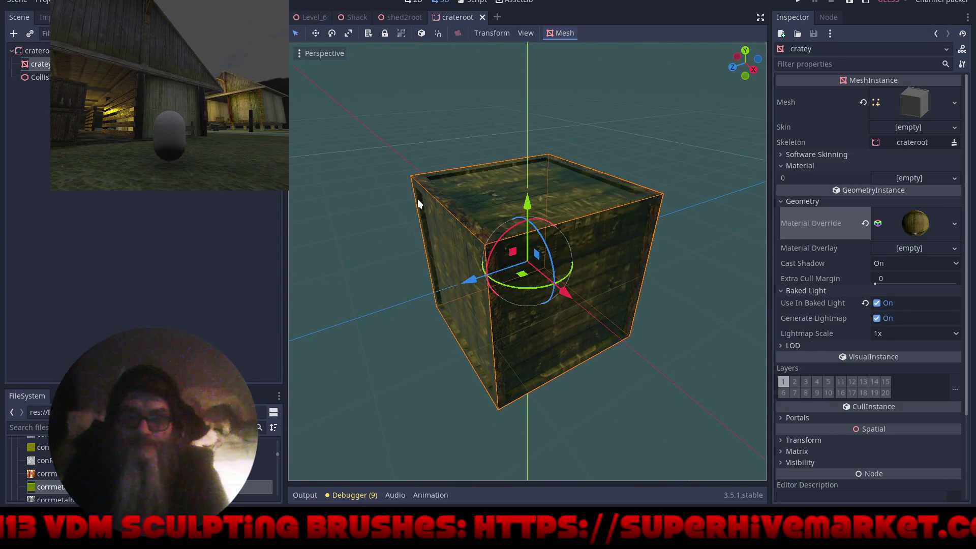
pyautogui.click(482, 17)
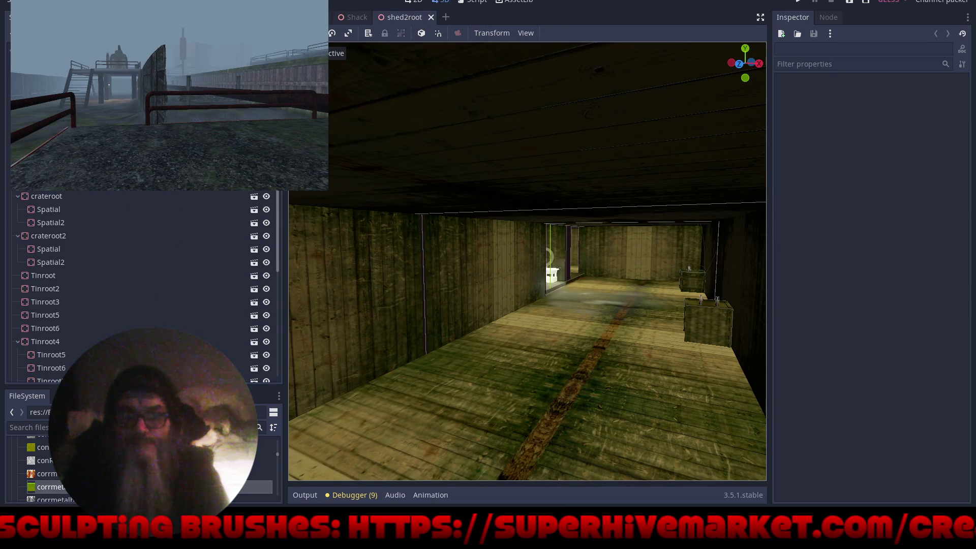
# Open the ft root scene, select the fish table mesh and clear its Material slot 0
pyautogui.click(51, 182)
pyautogui.click(254, 183)
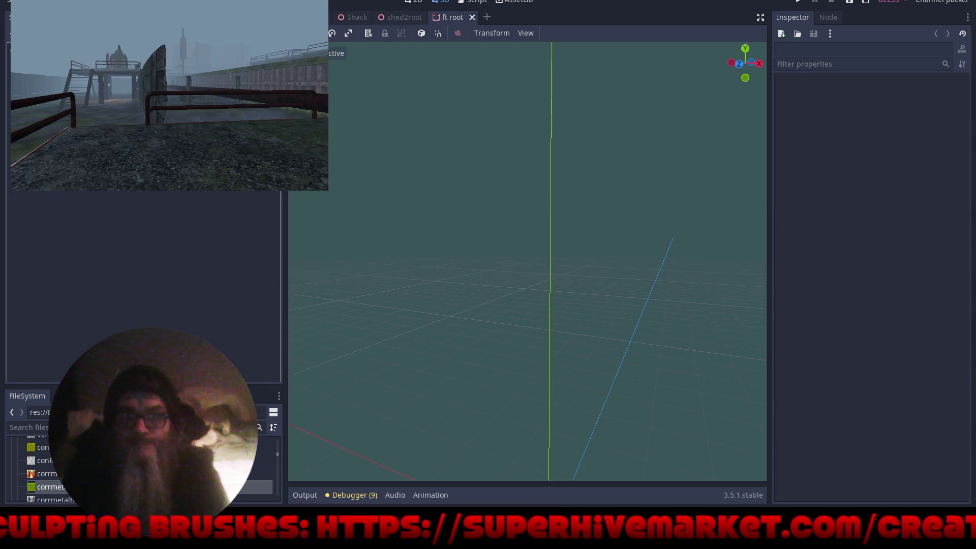
pyautogui.scroll(5, 553, 255)
pyautogui.moveTo(553, 255)
pyautogui.mouseDown()
pyautogui.moveTo(556, 212)
pyautogui.moveTo(567, 207)
pyautogui.moveTo(468, 245)
pyautogui.moveTo(503, 234)
pyautogui.mouseUp()
pyautogui.click(488, 285)
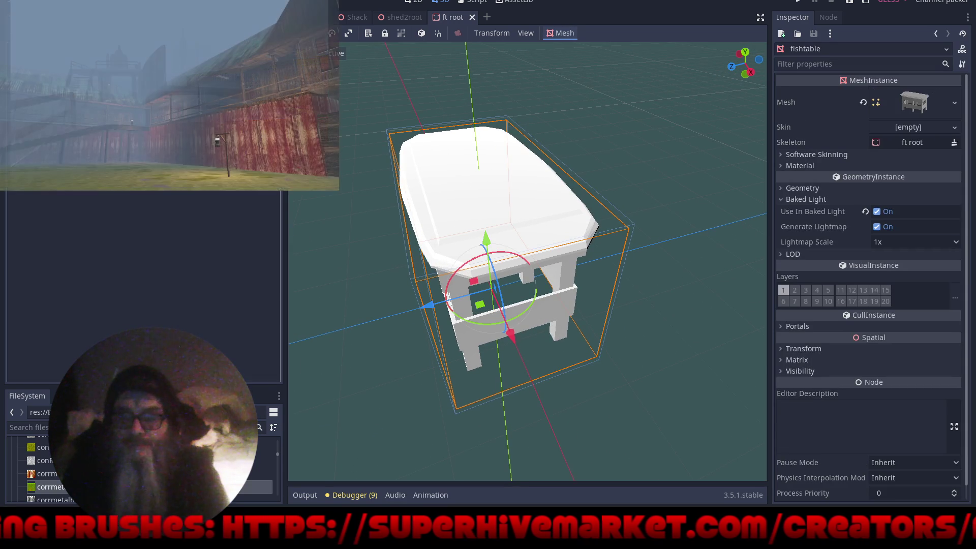
pyautogui.click(846, 164)
pyautogui.click(865, 187)
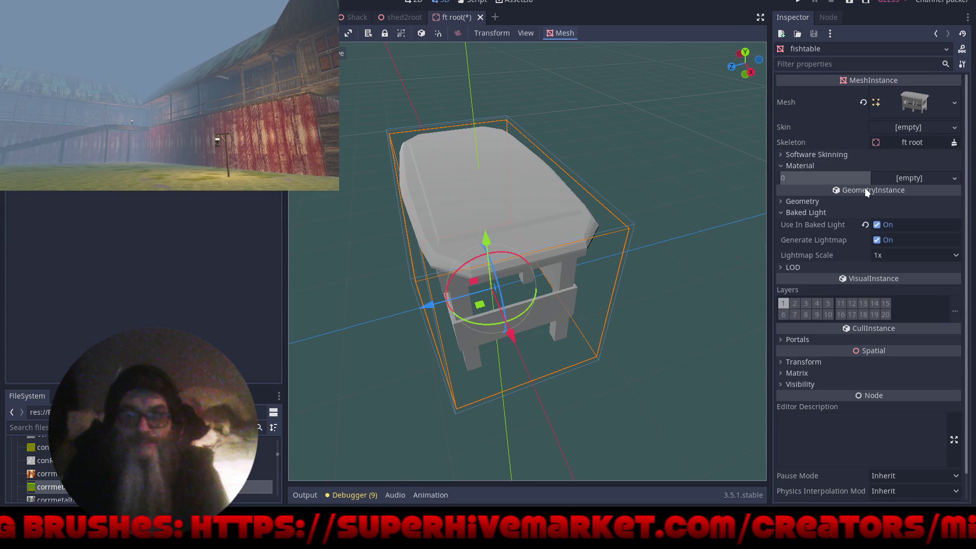
# Load roofroot.material from the materials folder as the table's Material Override
pyautogui.click(857, 201)
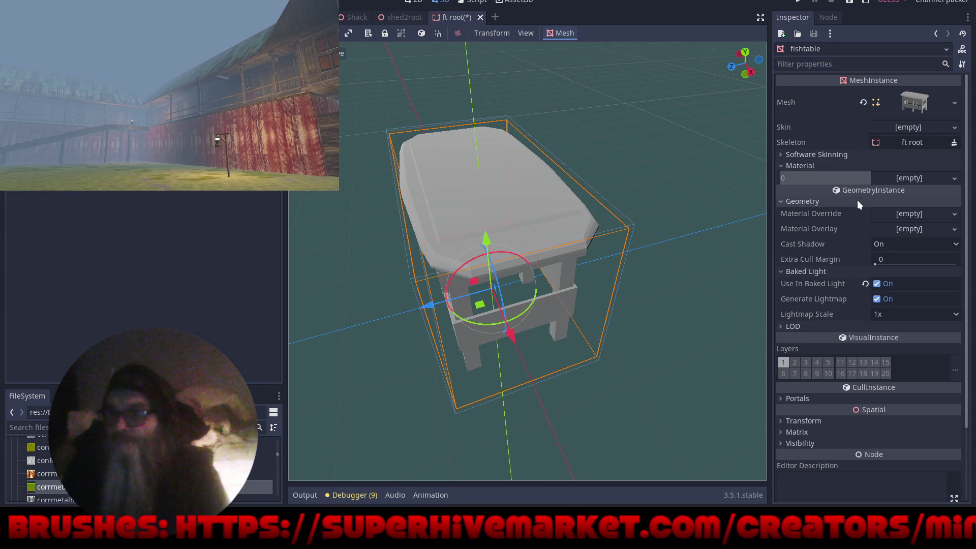
pyautogui.click(955, 214)
pyautogui.click(911, 290)
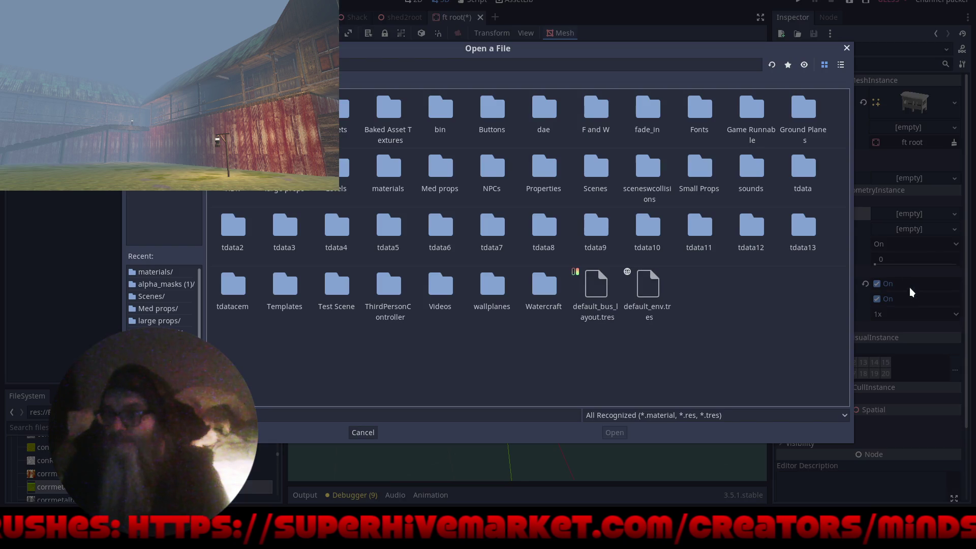
pyautogui.doubleClick(391, 173)
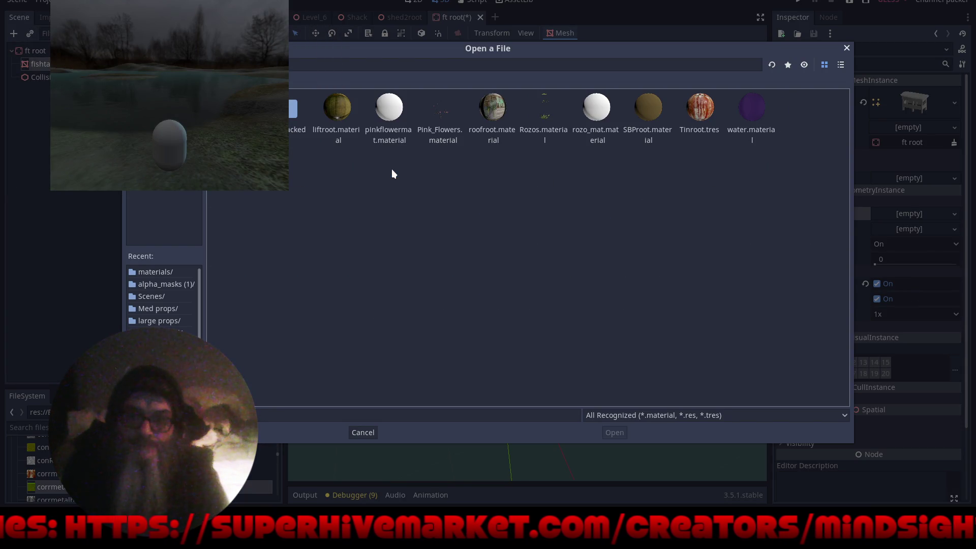
pyautogui.click(503, 102)
pyautogui.doubleClick(503, 103)
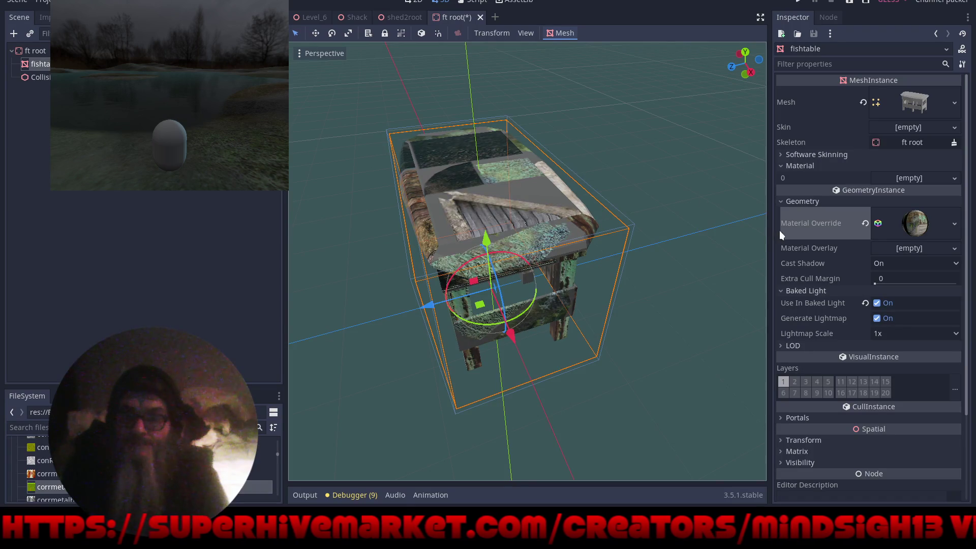
# Clear the roofroot override and replace it with a new SpatialMaterial
pyautogui.click(866, 223)
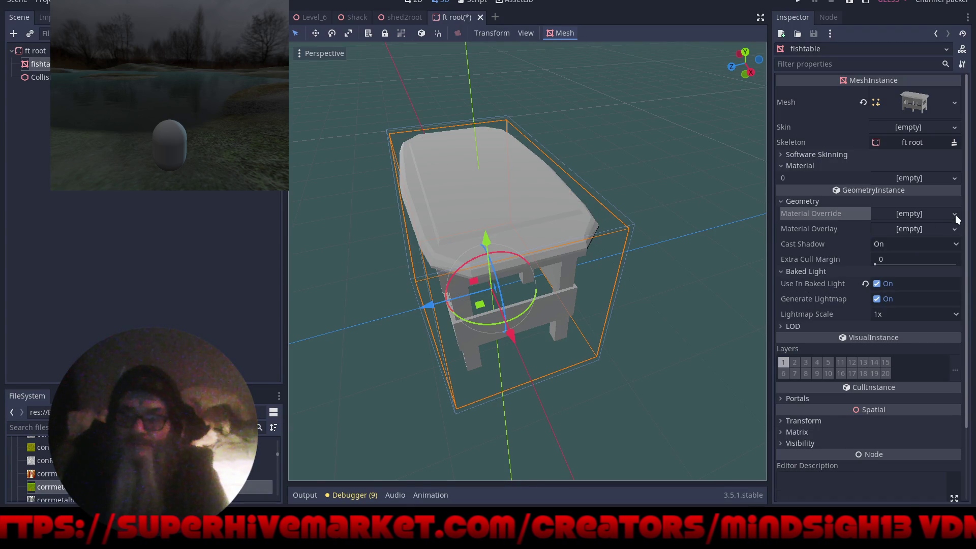
pyautogui.click(955, 214)
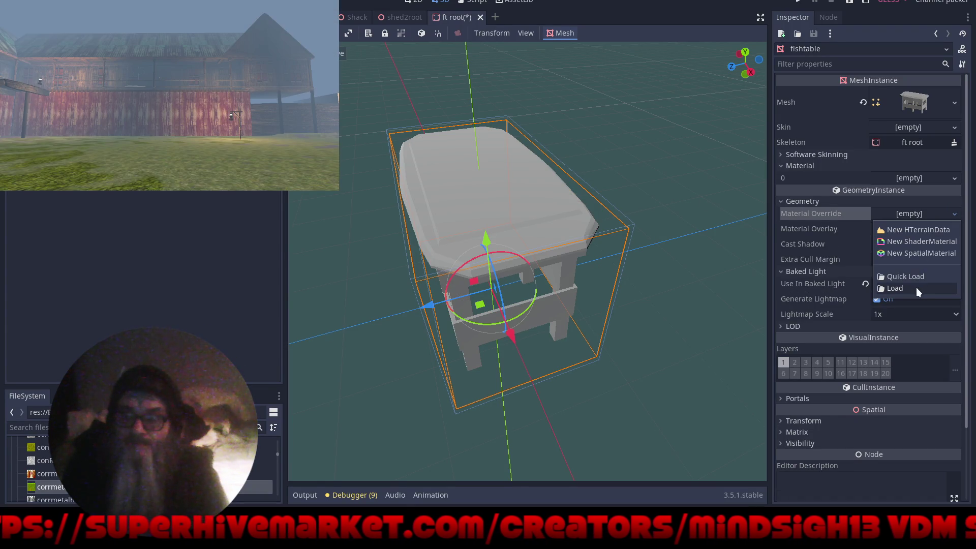
pyautogui.click(907, 252)
# Assign the fish table texture as the new material's Albedo texture
pyautogui.click(901, 233)
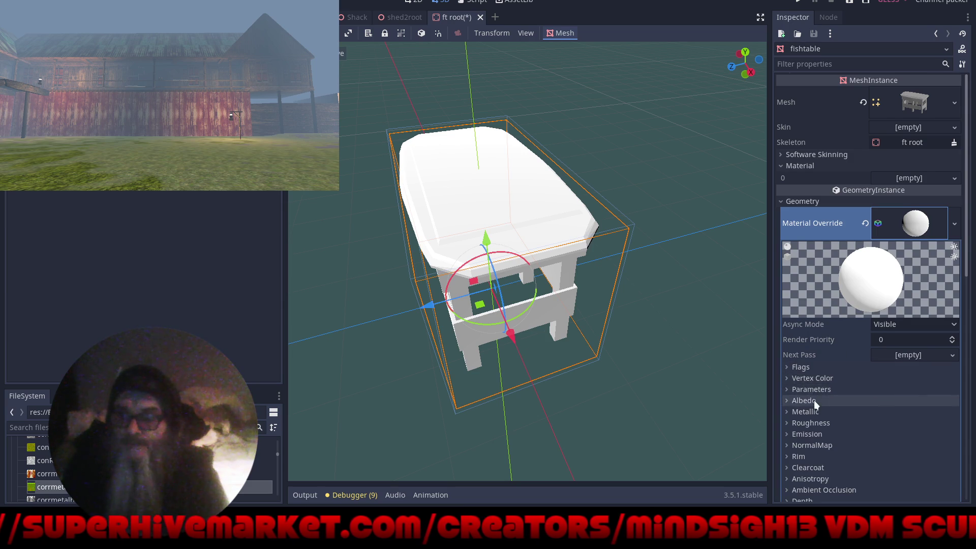
pyautogui.scroll(-4, 812, 356)
pyautogui.click(787, 241)
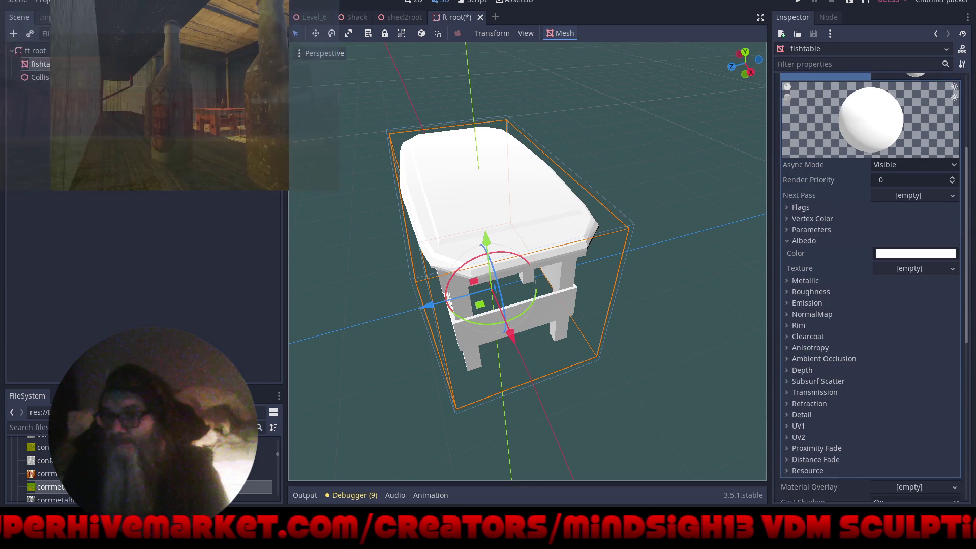
pyautogui.moveTo(153, 389); pyautogui.dragTo(153, 166)
pyautogui.scroll(-10, 147, 351)
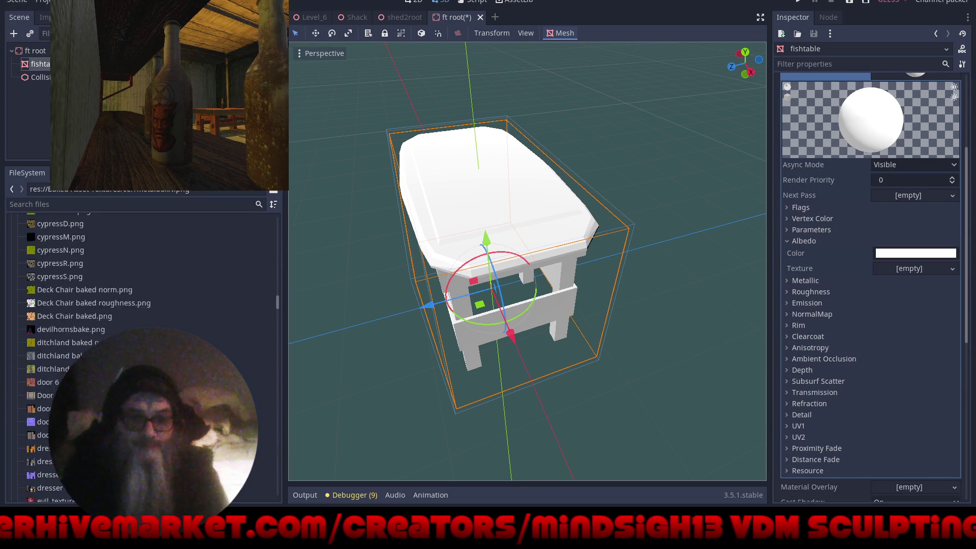
pyautogui.click(51, 373)
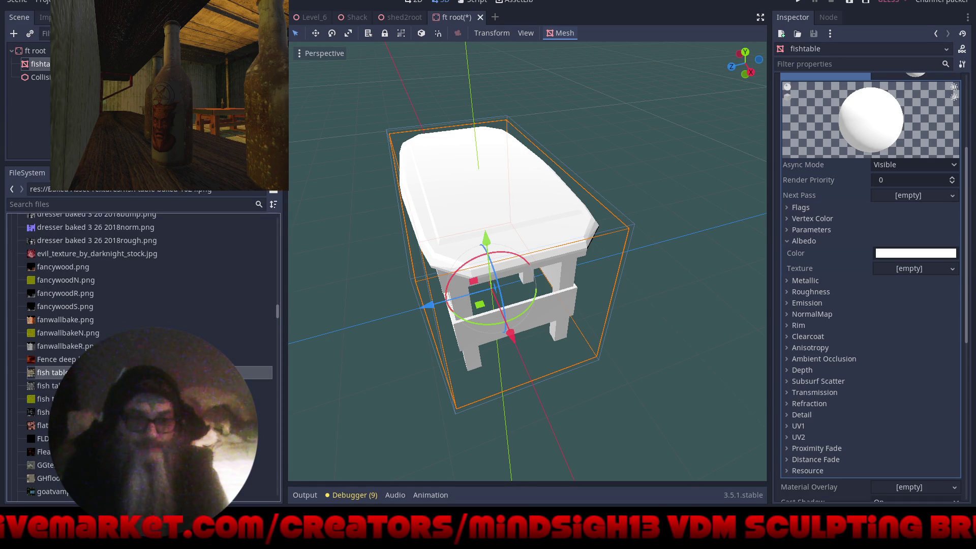
pyautogui.moveTo(50, 373); pyautogui.dragTo(899, 272)
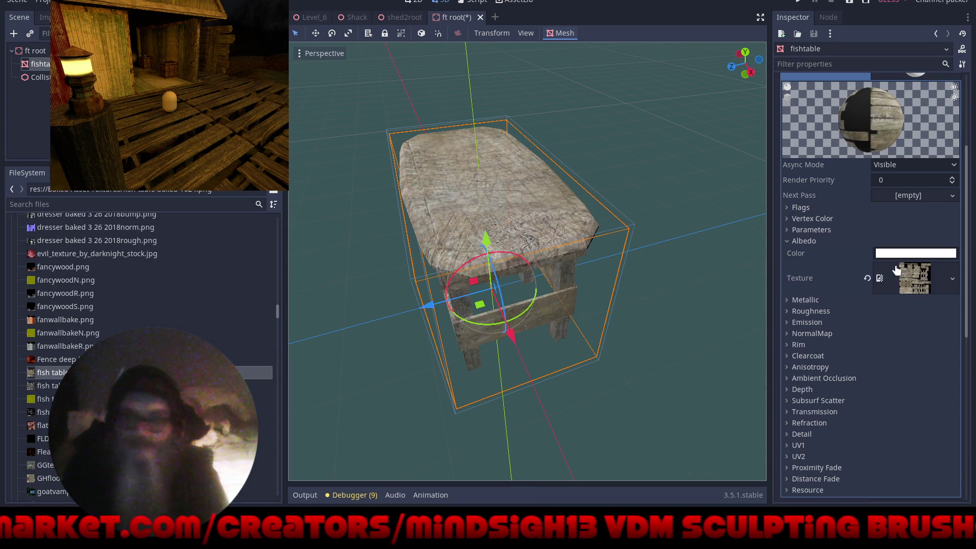
# Set 'fish table baked rough' as the material's Roughness texture
pyautogui.scroll(3, 503, 232)
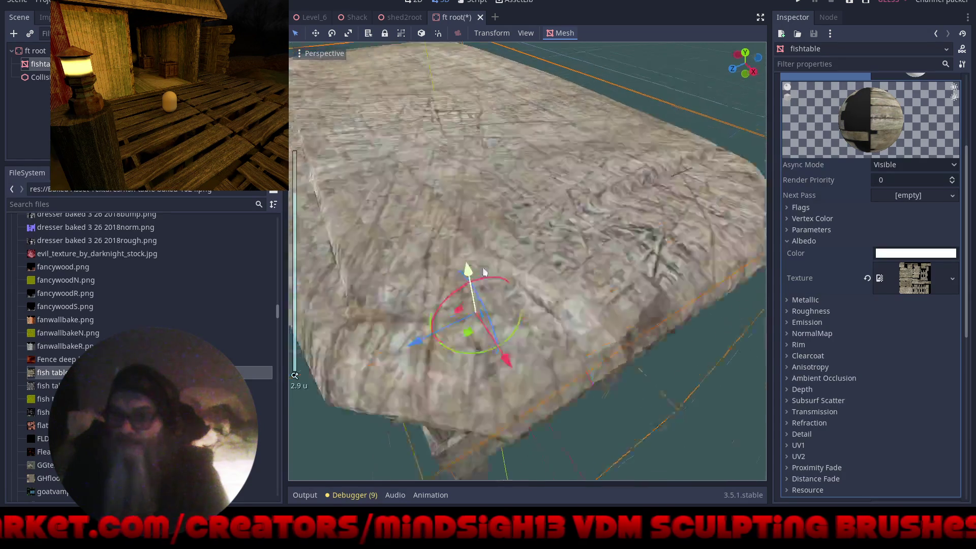
pyautogui.scroll(-3, 509, 231)
pyautogui.moveTo(521, 230); pyautogui.dragTo(617, 270)
pyautogui.click(823, 311)
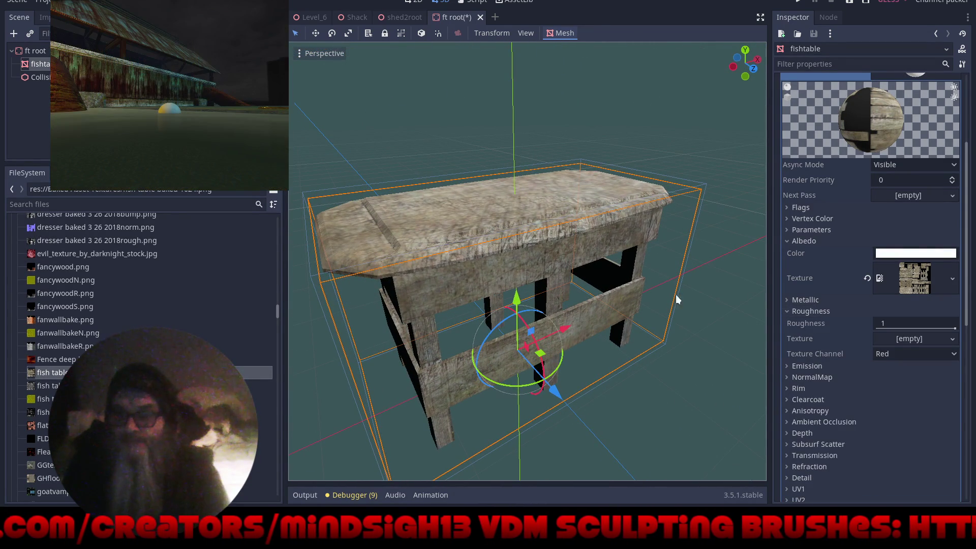
pyautogui.click(255, 386)
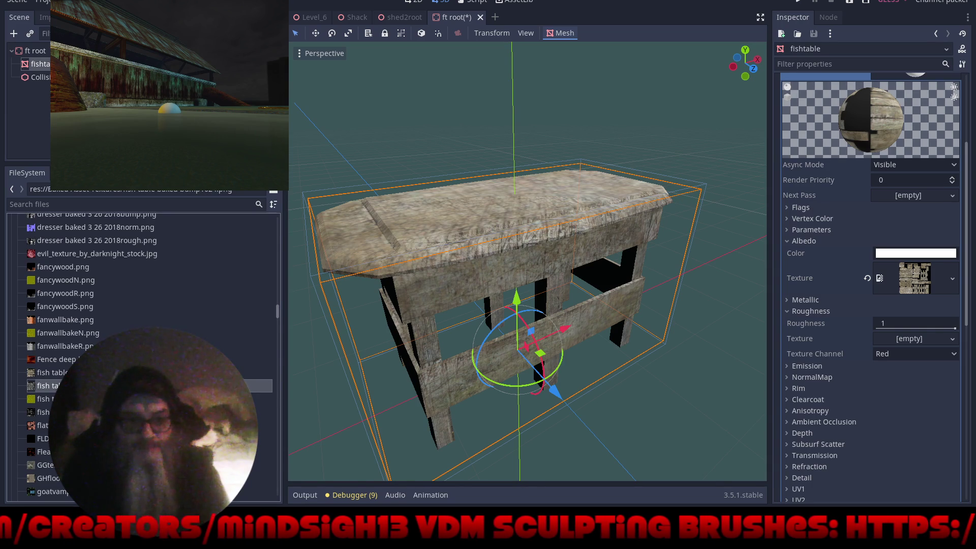
pyautogui.moveTo(254, 412)
pyautogui.mouseDown()
pyautogui.moveTo(417, 407)
pyautogui.moveTo(904, 339)
pyautogui.moveTo(895, 339)
pyautogui.mouseUp()
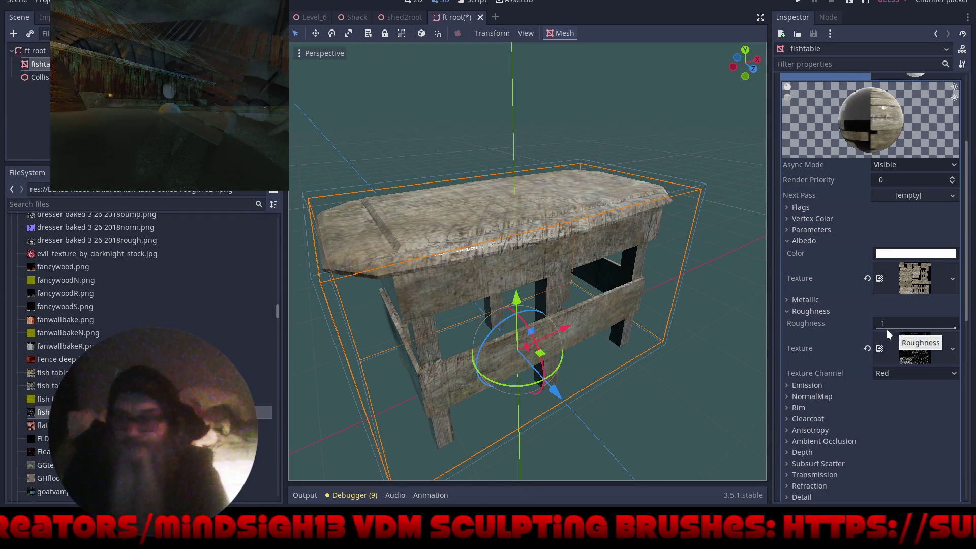
pyautogui.moveTo(648, 264)
pyautogui.mouseDown()
pyautogui.moveTo(753, 301)
pyautogui.moveTo(700, 264)
pyautogui.moveTo(556, 279)
pyautogui.moveTo(508, 315)
pyautogui.moveTo(522, 334)
pyautogui.moveTo(584, 262)
pyautogui.moveTo(638, 274)
pyautogui.moveTo(626, 265)
pyautogui.moveTo(629, 294)
pyautogui.moveTo(608, 285)
pyautogui.moveTo(625, 276)
pyautogui.mouseUp()
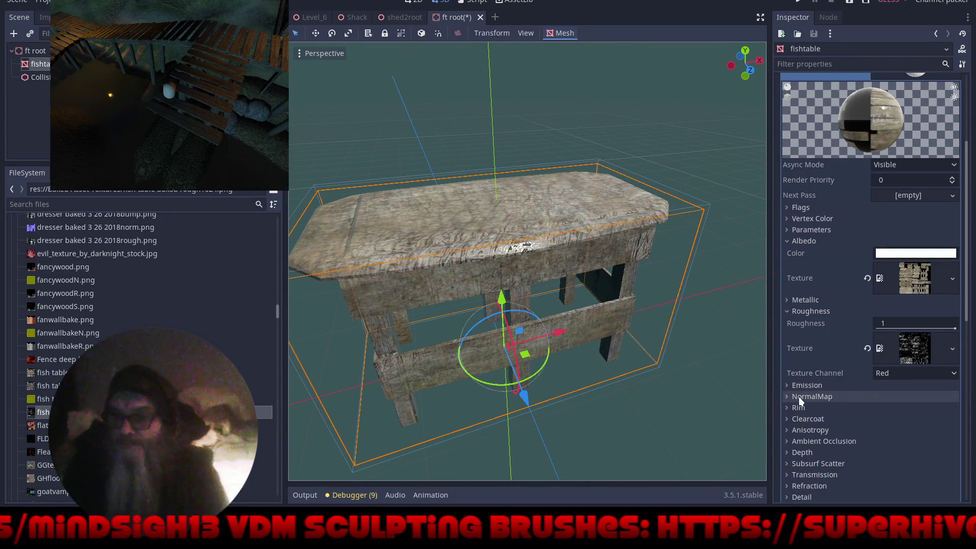
# Enable NormalMap and assign the fish table baked norm texture to it
pyautogui.click(799, 396)
pyautogui.click(879, 409)
pyautogui.scroll(-5, 854, 381)
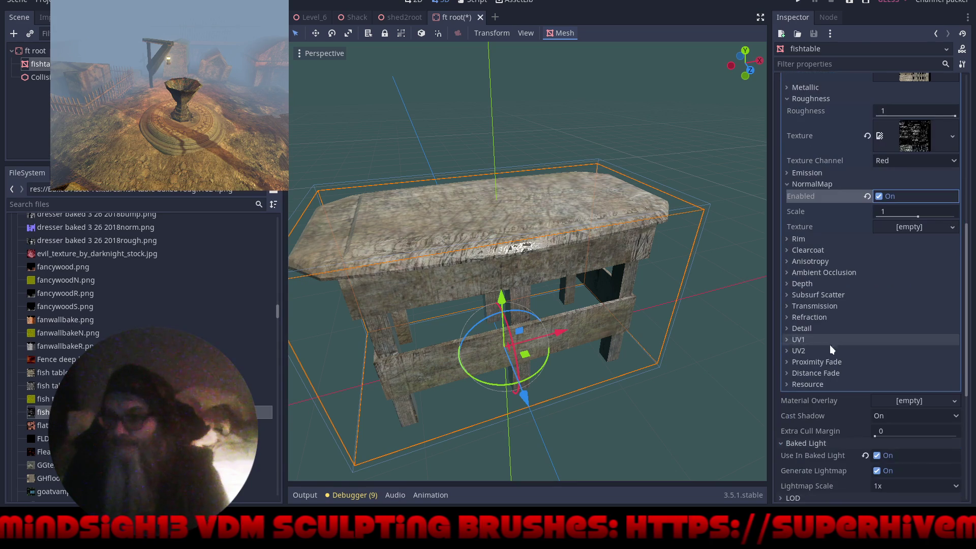
pyautogui.moveTo(43, 399)
pyautogui.mouseDown()
pyautogui.moveTo(686, 381)
pyautogui.moveTo(807, 382)
pyautogui.moveTo(907, 406)
pyautogui.moveTo(887, 222)
pyautogui.mouseUp()
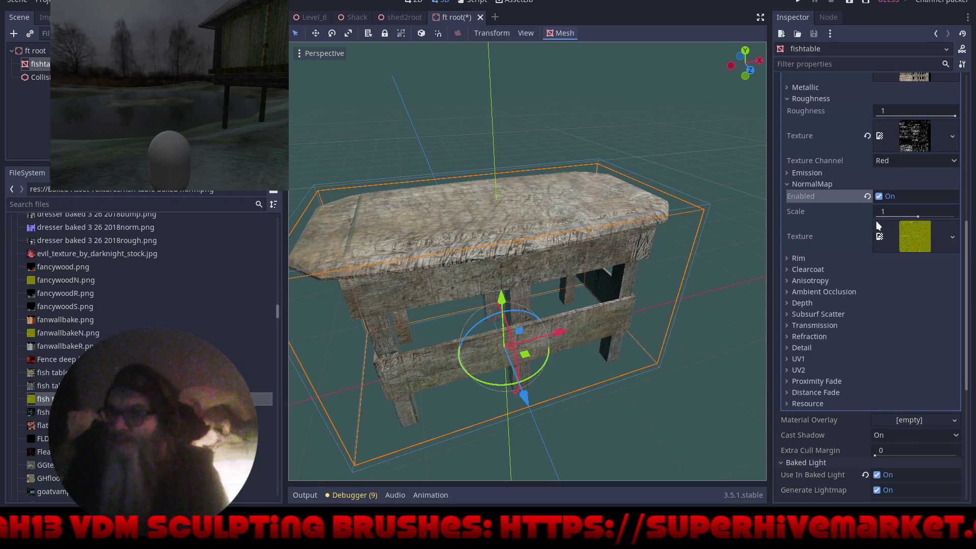
# Inspect the normal-mapped table from several angles and save the fish table scene
pyautogui.moveTo(575, 285)
pyautogui.mouseDown()
pyautogui.moveTo(635, 305)
pyautogui.moveTo(661, 327)
pyautogui.moveTo(644, 270)
pyautogui.moveTo(495, 286)
pyautogui.moveTo(471, 188)
pyautogui.mouseUp()
pyautogui.scroll(6, 472, 167)
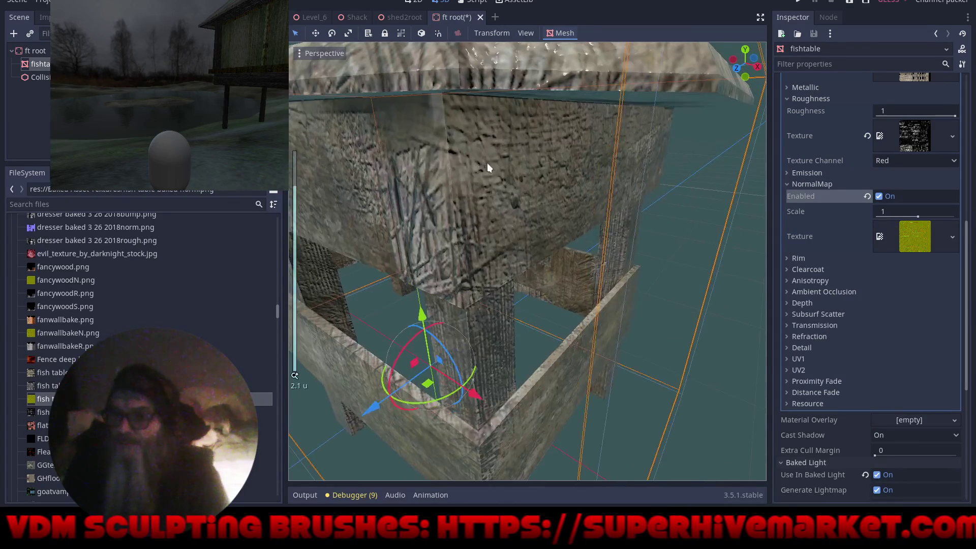
pyautogui.moveTo(556, 202)
pyautogui.mouseDown()
pyautogui.moveTo(610, 244)
pyautogui.moveTo(561, 231)
pyautogui.moveTo(589, 326)
pyautogui.moveTo(651, 221)
pyautogui.moveTo(691, 197)
pyautogui.moveTo(611, 187)
pyautogui.mouseUp()
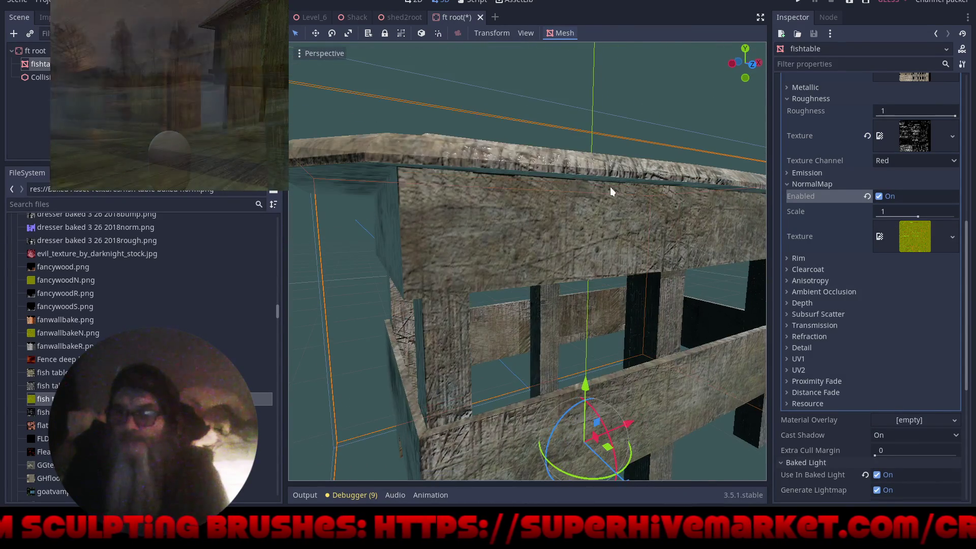
pyautogui.scroll(-3, 653, 247)
pyautogui.moveTo(652, 248)
pyautogui.mouseDown()
pyautogui.moveTo(483, 208)
pyautogui.moveTo(582, 212)
pyautogui.moveTo(509, 208)
pyautogui.mouseUp()
pyautogui.scroll(-5, 508, 205)
pyautogui.moveTo(587, 245)
pyautogui.mouseDown()
pyautogui.moveTo(589, 260)
pyautogui.moveTo(549, 221)
pyautogui.mouseUp()
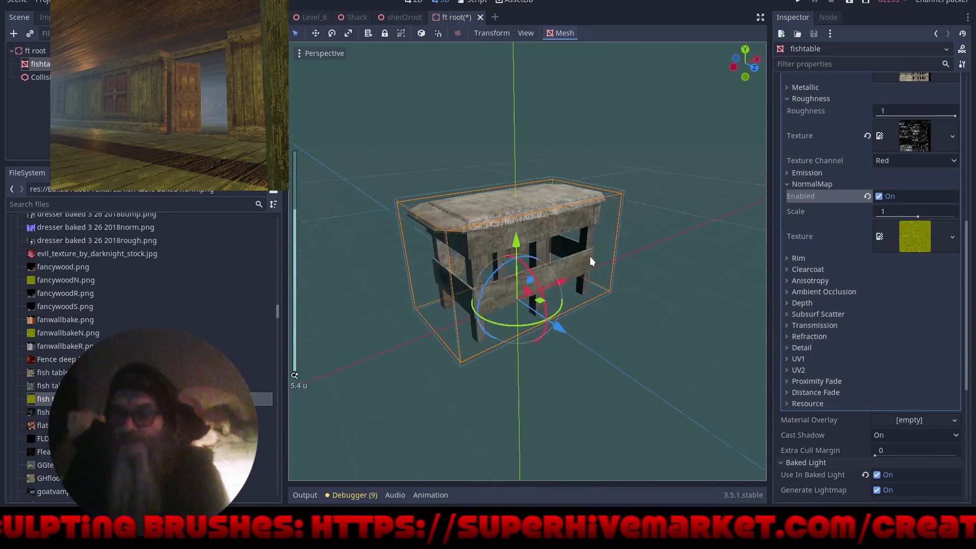
pyautogui.scroll(2, 549, 221)
pyautogui.hotkey('ctrl', 's')
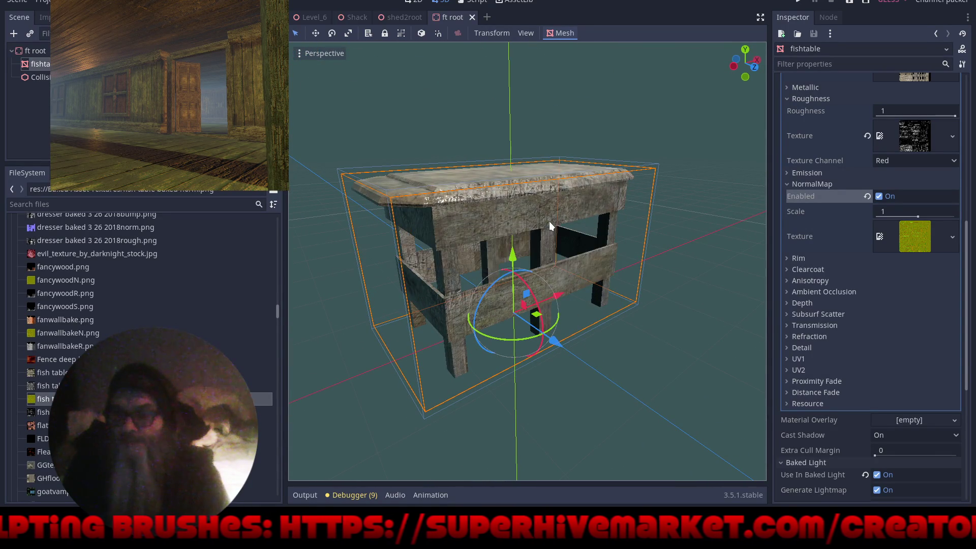
# Choose Save on the Material Override to start saving it as a file
pyautogui.scroll(5, 815, 281)
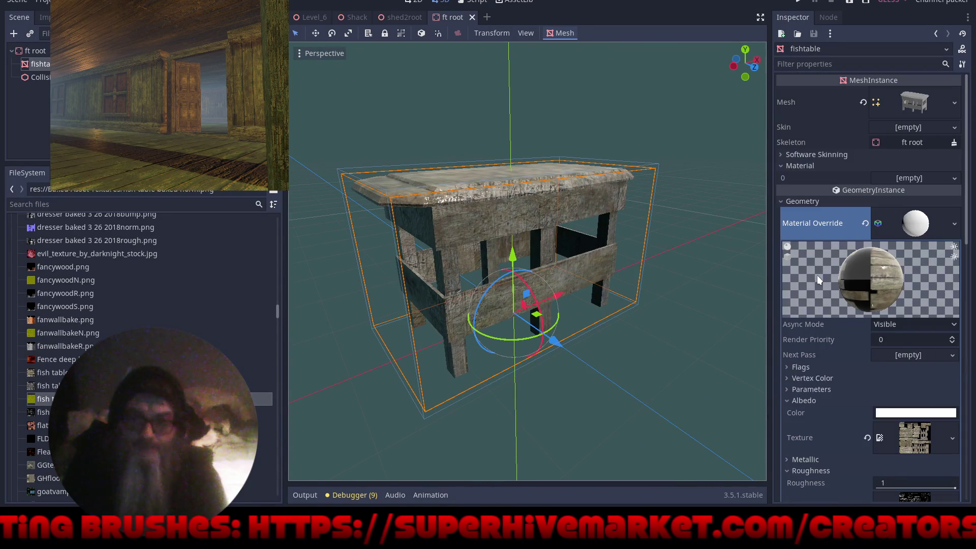
pyautogui.click(956, 224)
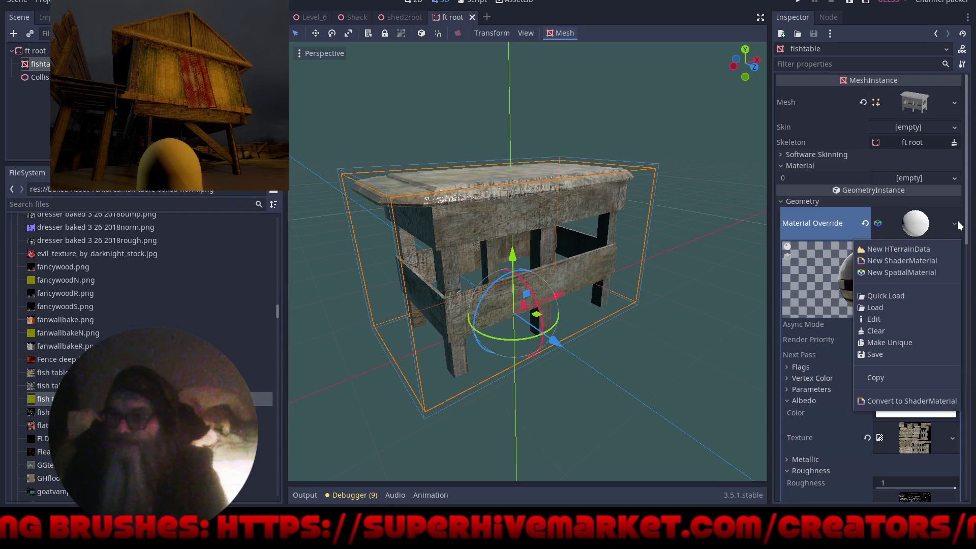
pyautogui.click(910, 355)
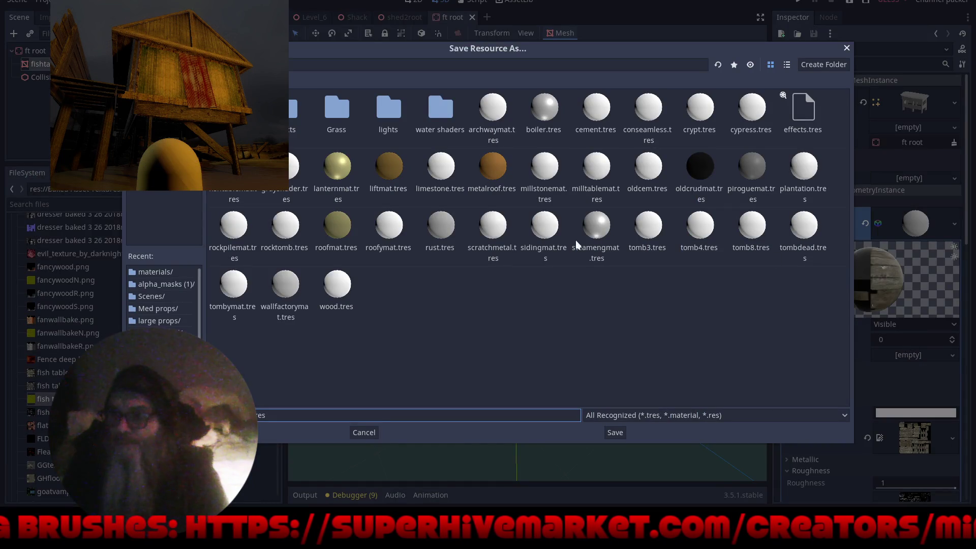
# Save the override material into materials/ using the MATERIAL (*.material) file type
pyautogui.click(154, 271)
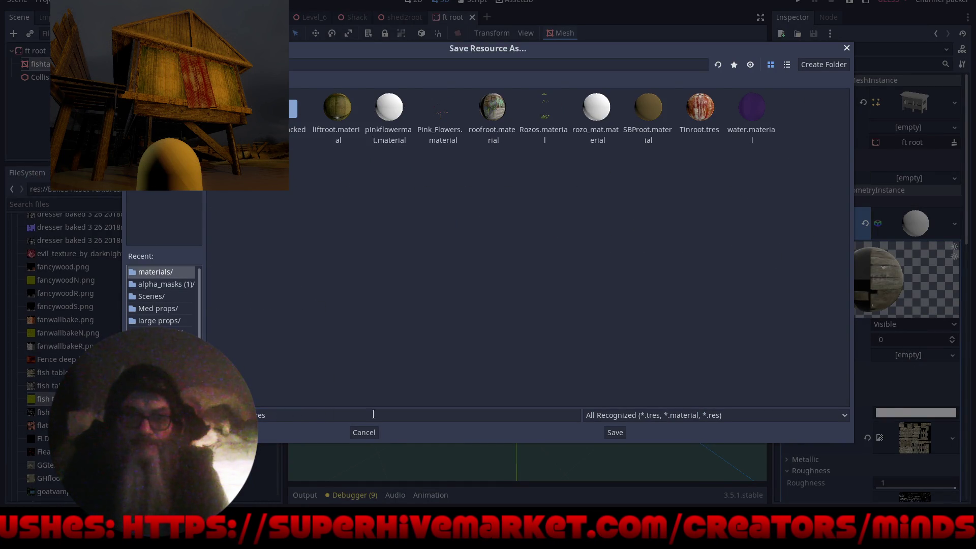
pyautogui.click(661, 425)
pyautogui.click(642, 454)
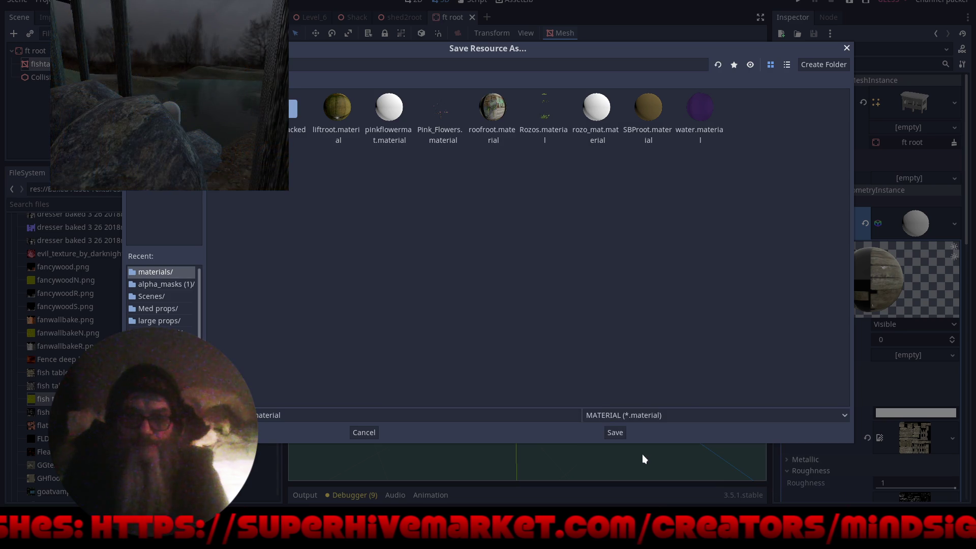
pyautogui.click(616, 432)
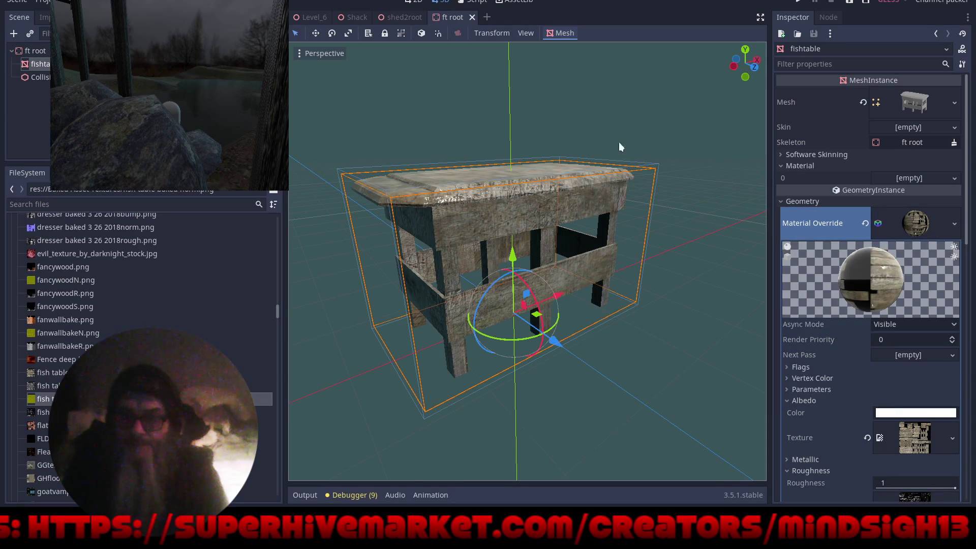
# Close the ft root scene and frame the ft root2 table in the shed2root view
pyautogui.click(472, 16)
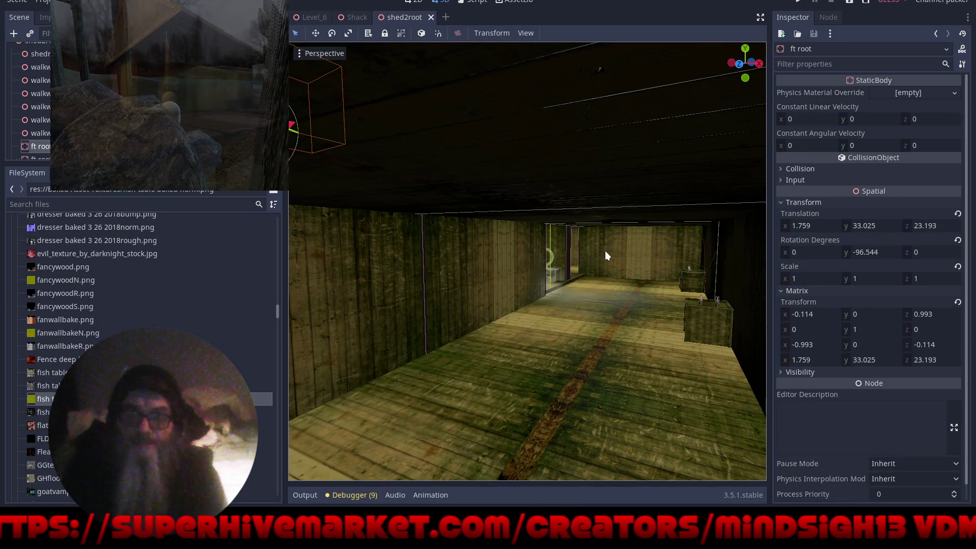
pyautogui.scroll(5, 605, 252)
pyautogui.scroll(5, 551, 250)
pyautogui.moveTo(523, 269)
pyautogui.mouseDown()
pyautogui.moveTo(518, 286)
pyautogui.moveTo(306, 292)
pyautogui.moveTo(411, 306)
pyautogui.mouseUp()
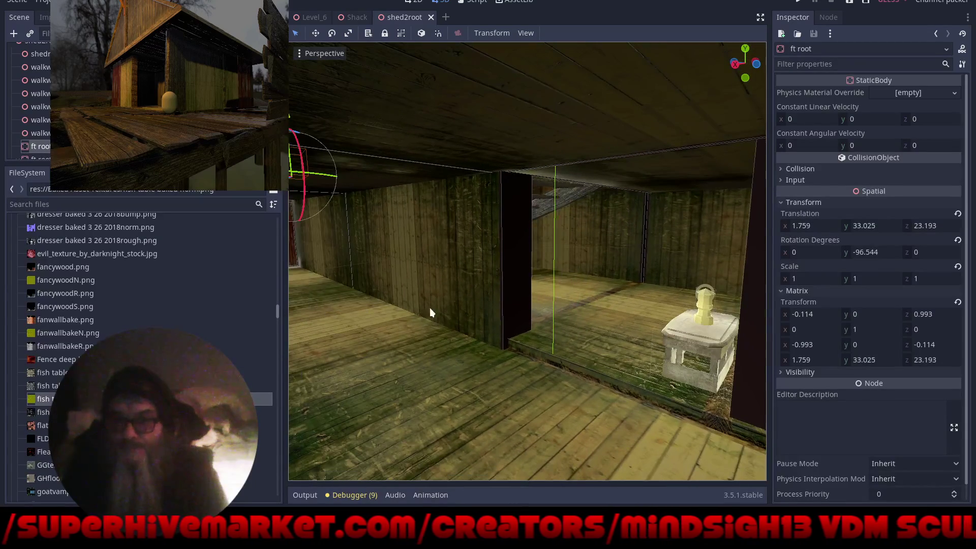
pyautogui.click(686, 347)
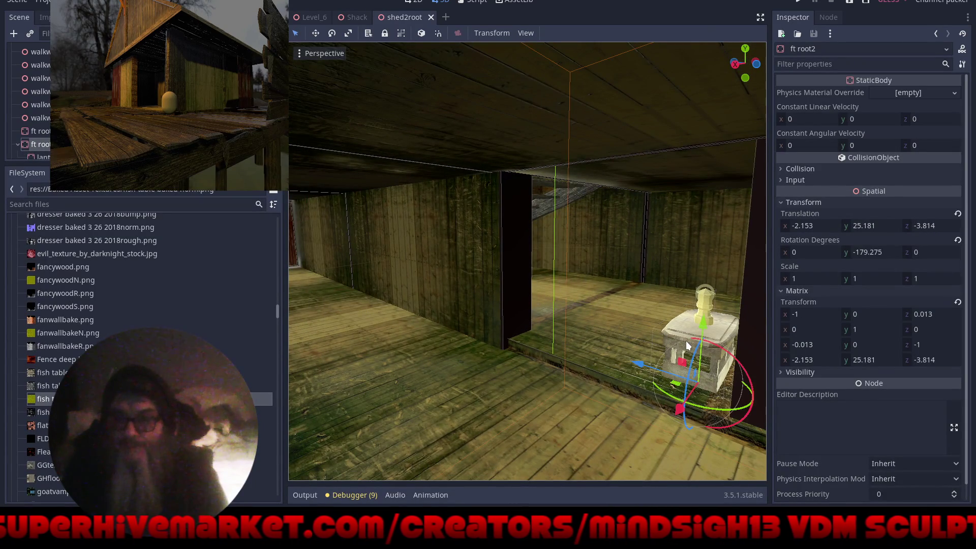
pyautogui.press('f')
# Look over the lantern pedestal table and the plank wall beside it
pyautogui.scroll(5, 414, 148)
pyautogui.moveTo(456, 170)
pyautogui.mouseDown()
pyautogui.moveTo(517, 214)
pyautogui.moveTo(530, 238)
pyautogui.moveTo(500, 294)
pyautogui.moveTo(542, 336)
pyautogui.mouseUp()
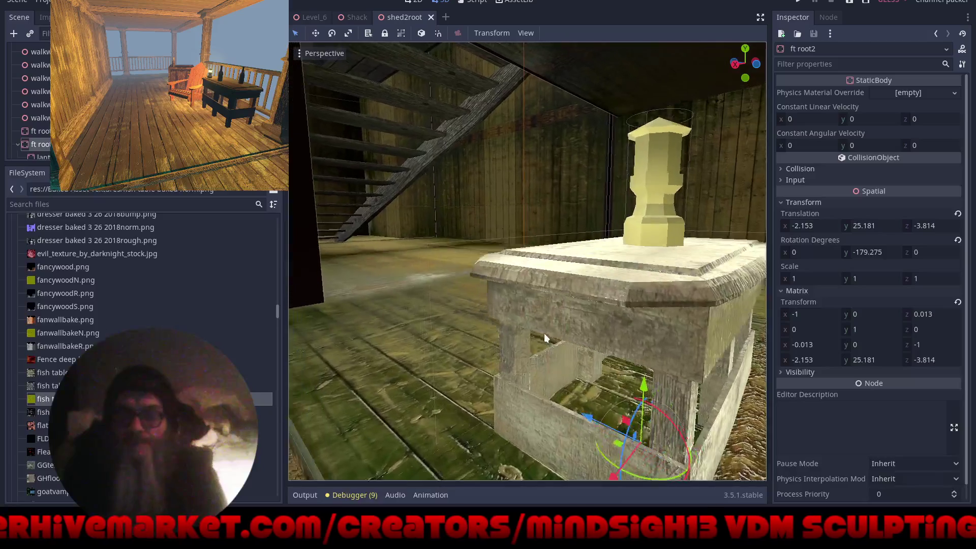
pyautogui.scroll(3, 541, 336)
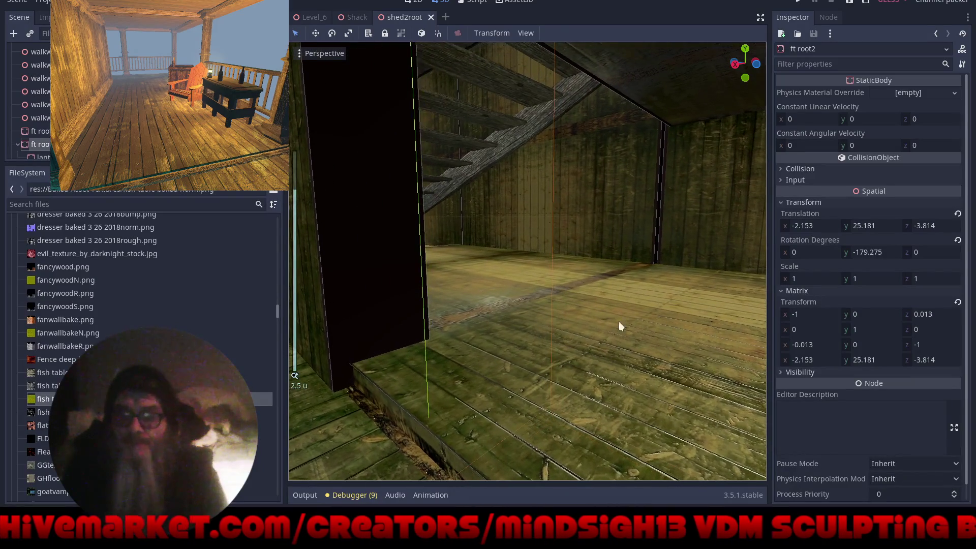
pyautogui.scroll(-15, 464, 224)
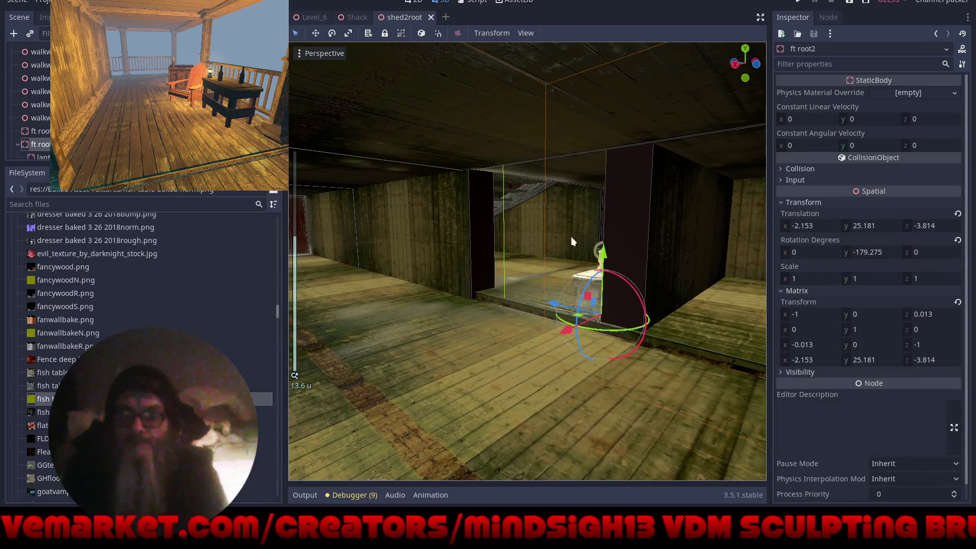
pyautogui.moveTo(572, 237)
pyautogui.mouseDown()
pyautogui.moveTo(586, 334)
pyautogui.moveTo(644, 381)
pyautogui.moveTo(392, 374)
pyautogui.moveTo(582, 355)
pyautogui.moveTo(341, 341)
pyautogui.moveTo(771, 321)
pyautogui.moveTo(377, 296)
pyautogui.moveTo(393, 287)
pyautogui.moveTo(462, 300)
pyautogui.moveTo(493, 286)
pyautogui.moveTo(542, 310)
pyautogui.moveTo(562, 297)
pyautogui.moveTo(547, 305)
pyautogui.moveTo(542, 217)
pyautogui.moveTo(520, 194)
pyautogui.moveTo(537, 184)
pyautogui.moveTo(519, 181)
pyautogui.moveTo(533, 171)
pyautogui.moveTo(520, 172)
pyautogui.moveTo(526, 151)
pyautogui.moveTo(505, 127)
pyautogui.moveTo(503, 182)
pyautogui.moveTo(491, 188)
pyautogui.moveTo(599, 260)
pyautogui.moveTo(343, 286)
pyautogui.moveTo(384, 284)
pyautogui.moveTo(348, 281)
pyautogui.moveTo(354, 267)
pyautogui.moveTo(301, 303)
pyautogui.moveTo(300, 337)
pyautogui.moveTo(440, 269)
pyautogui.moveTo(569, 227)
pyautogui.moveTo(560, 260)
pyautogui.moveTo(504, 322)
pyautogui.moveTo(477, 377)
pyautogui.mouseUp()
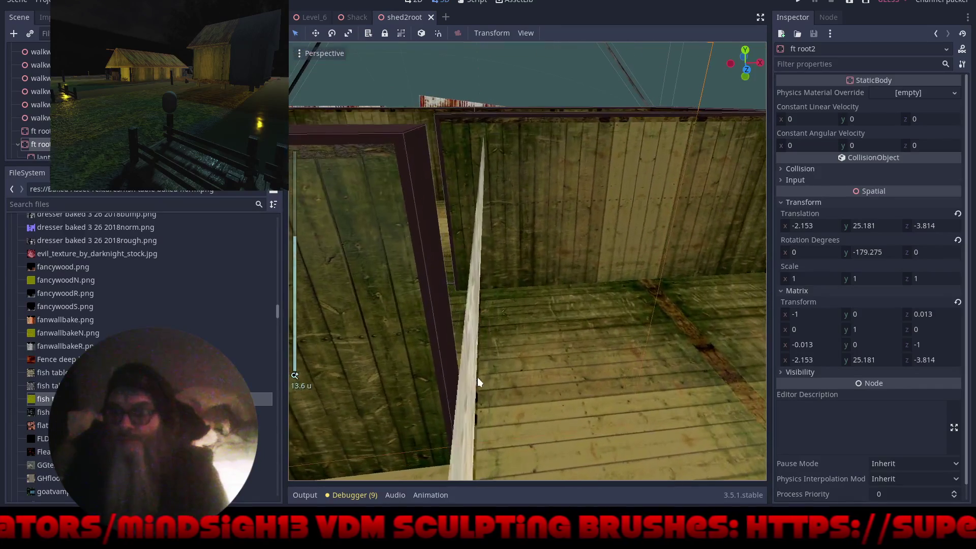
# Frame shedroot and view the room's floor, walls and doorframe
pyautogui.click(602, 214)
pyautogui.press('f')
pyautogui.moveTo(624, 203)
pyautogui.mouseDown()
pyautogui.moveTo(542, 260)
pyautogui.moveTo(682, 316)
pyautogui.moveTo(720, 359)
pyautogui.moveTo(541, 387)
pyautogui.moveTo(664, 396)
pyautogui.moveTo(720, 377)
pyautogui.moveTo(709, 355)
pyautogui.moveTo(593, 371)
pyautogui.moveTo(630, 170)
pyautogui.mouseUp()
pyautogui.moveTo(539, 228)
pyautogui.mouseDown()
pyautogui.moveTo(346, 190)
pyautogui.moveTo(356, 91)
pyautogui.moveTo(660, 132)
pyautogui.moveTo(555, 229)
pyautogui.moveTo(560, 216)
pyautogui.mouseUp()
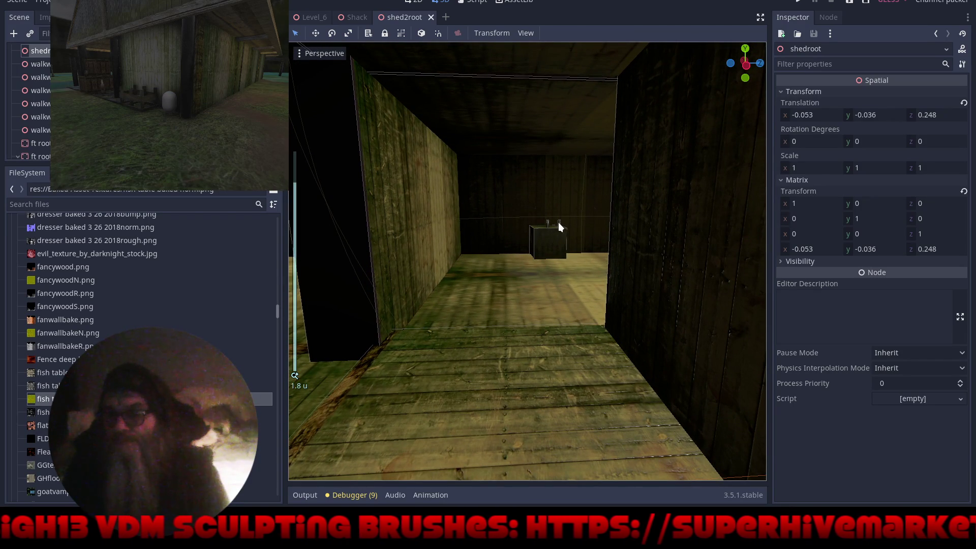
# Frame the bottle on the table and orbit it to reveal a second bottle
pyautogui.click(558, 222)
pyautogui.press('f')
pyautogui.moveTo(530, 220)
pyautogui.mouseDown()
pyautogui.moveTo(340, 215)
pyautogui.moveTo(382, 217)
pyautogui.moveTo(579, 157)
pyautogui.moveTo(599, 181)
pyautogui.moveTo(536, 293)
pyautogui.moveTo(571, 338)
pyautogui.moveTo(580, 298)
pyautogui.moveTo(633, 272)
pyautogui.moveTo(649, 276)
pyautogui.mouseUp()
pyautogui.scroll(5, 536, 294)
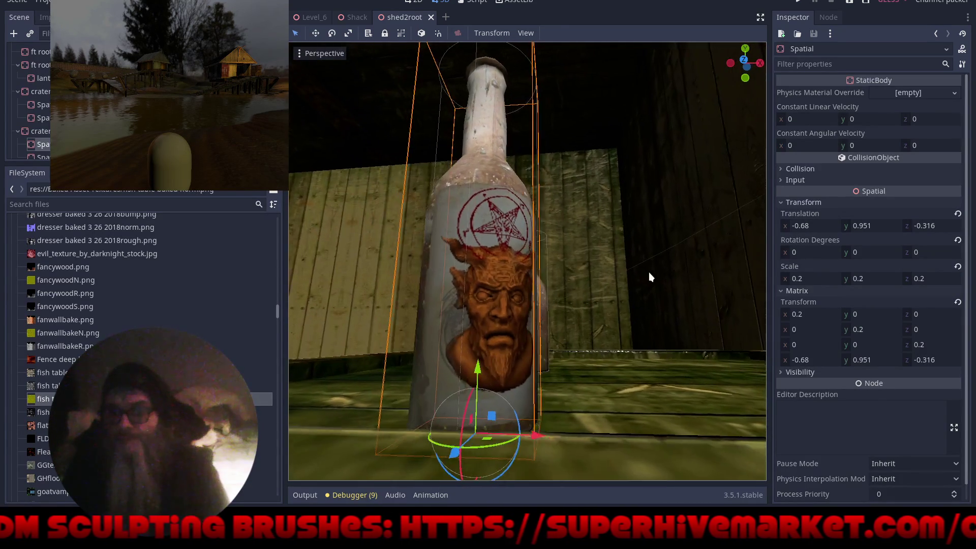
pyautogui.scroll(-3, 648, 278)
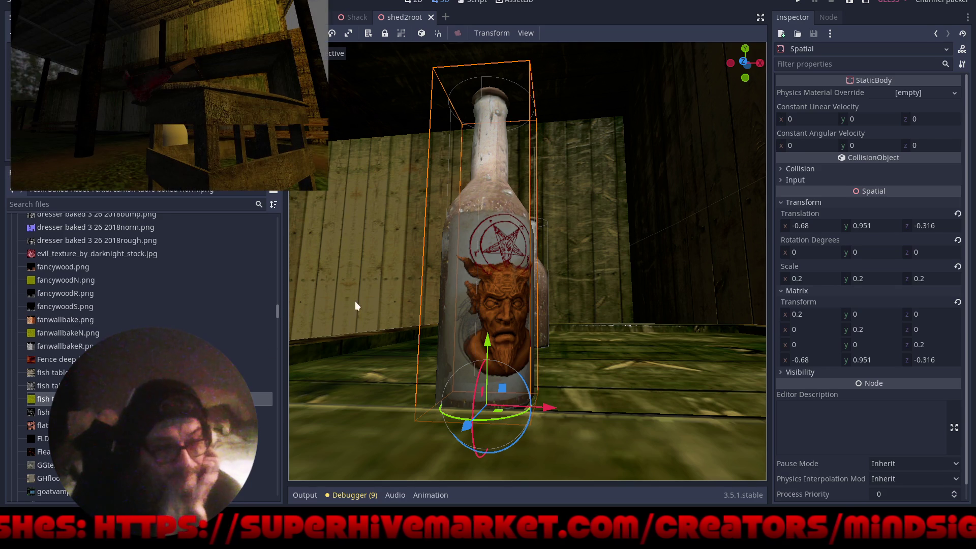
pyautogui.moveTo(355, 301)
pyautogui.mouseDown()
pyautogui.moveTo(455, 320)
pyautogui.moveTo(402, 335)
pyautogui.moveTo(319, 335)
pyautogui.mouseUp()
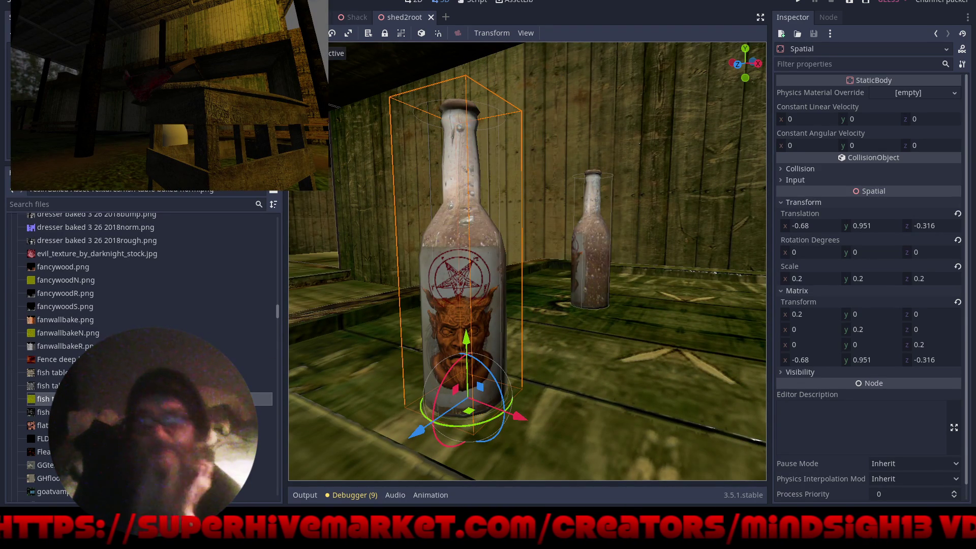
# Close the shed2root scene and open lanternroot from the FileSystem
pyautogui.click(431, 16)
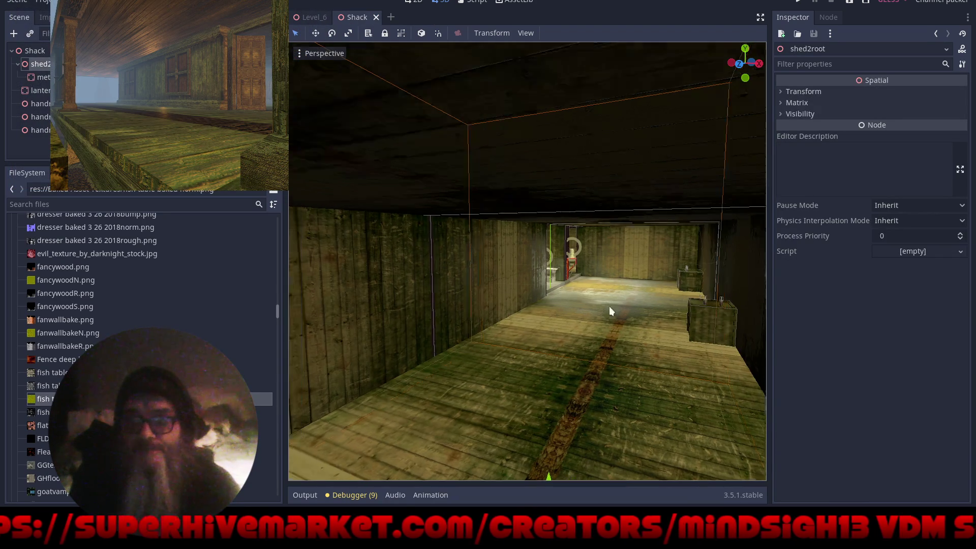
pyautogui.scroll(5, 606, 305)
pyautogui.scroll(-4, 604, 316)
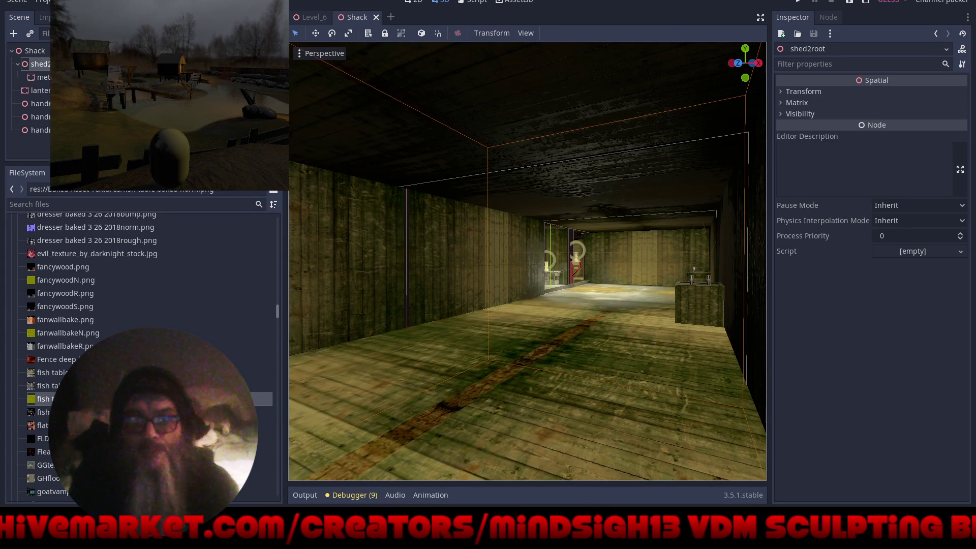
pyautogui.click(270, 90)
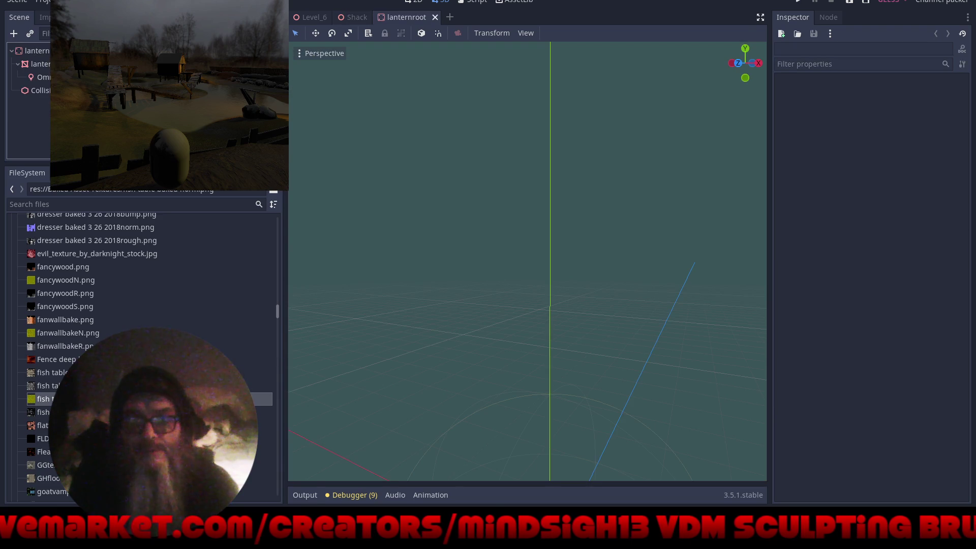
# Turn off the lantern OmniLight's shadow, save lanternroot, and frame the light
pyautogui.click(76, 77)
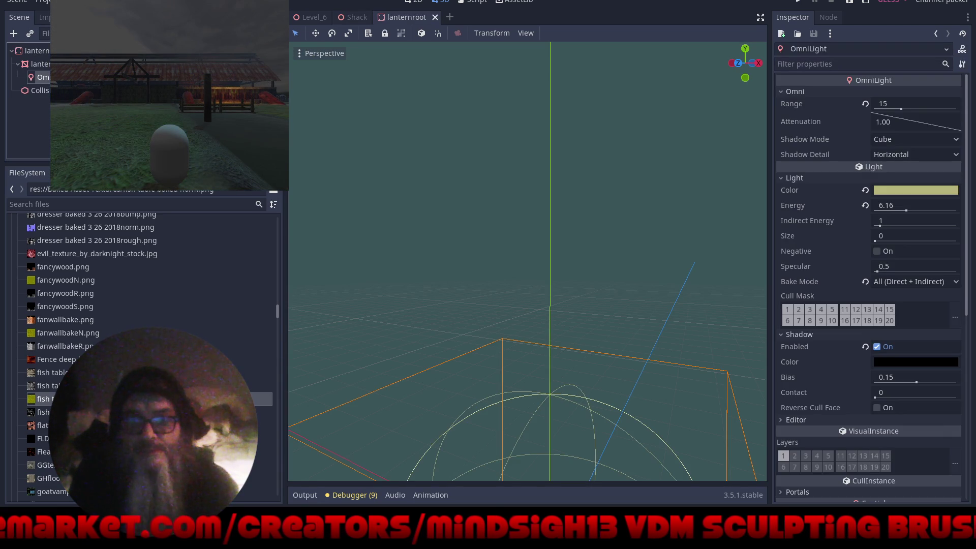
pyautogui.click(876, 348)
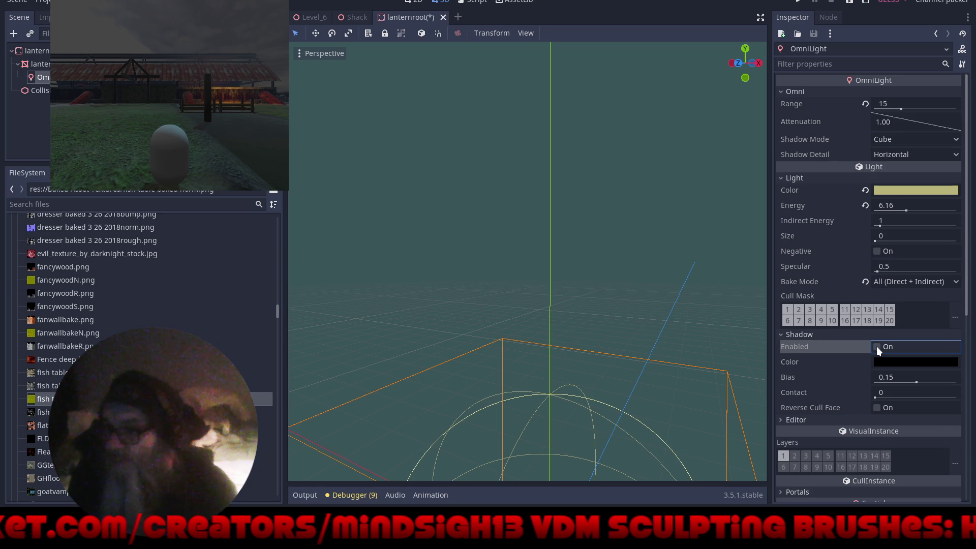
pyautogui.hotkey('ctrl', 's')
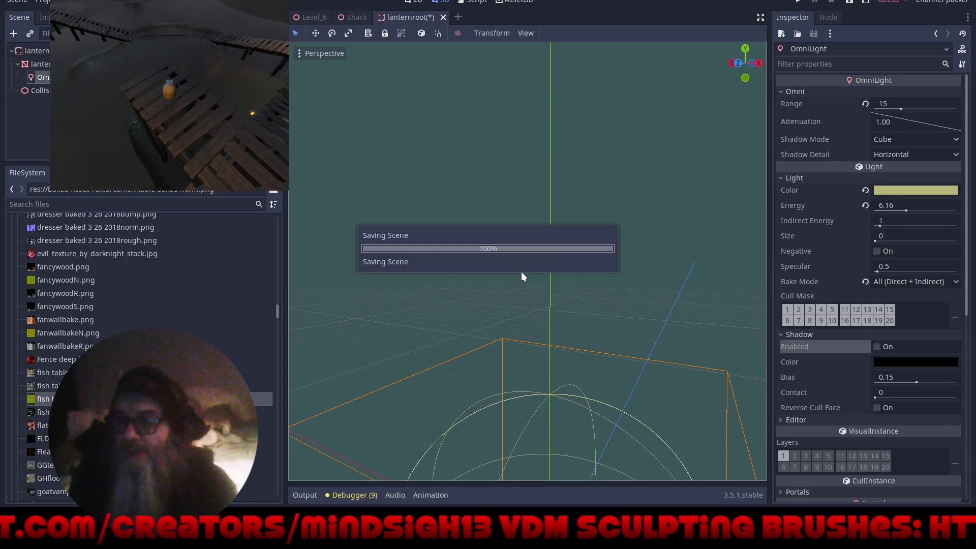
pyautogui.press('f')
pyautogui.scroll(2, 517, 264)
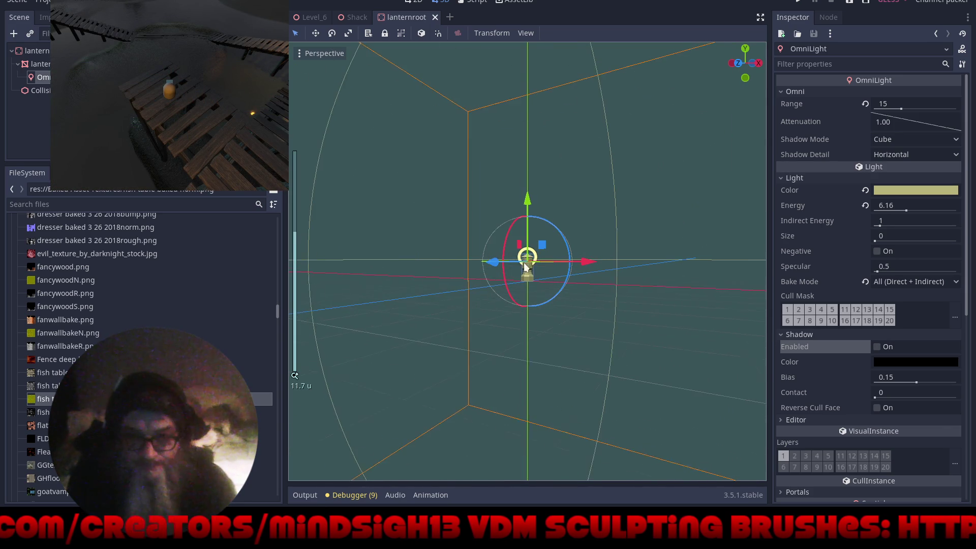
# Select the lantern mesh and clear its Material slot 0
pyautogui.scroll(10, 545, 300)
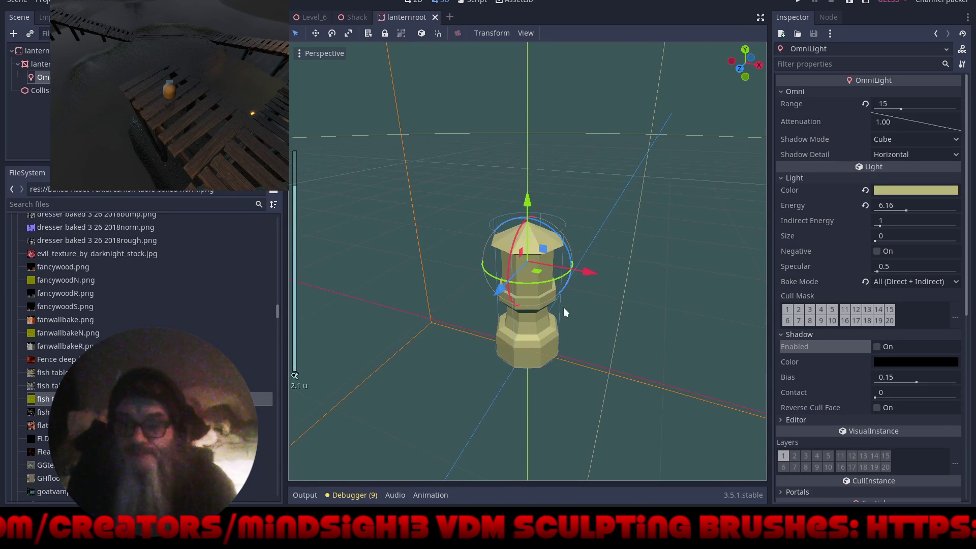
pyautogui.scroll(3, 575, 349)
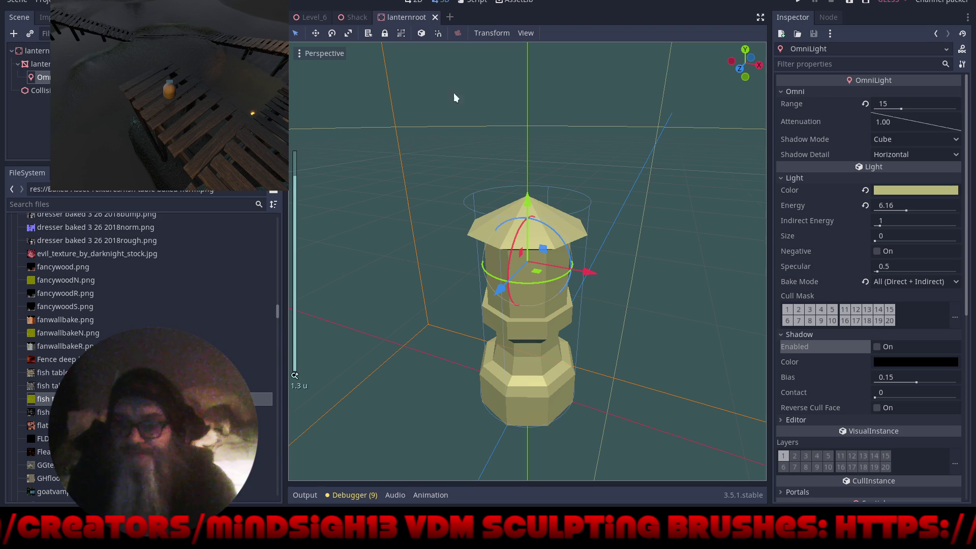
pyautogui.click(41, 63)
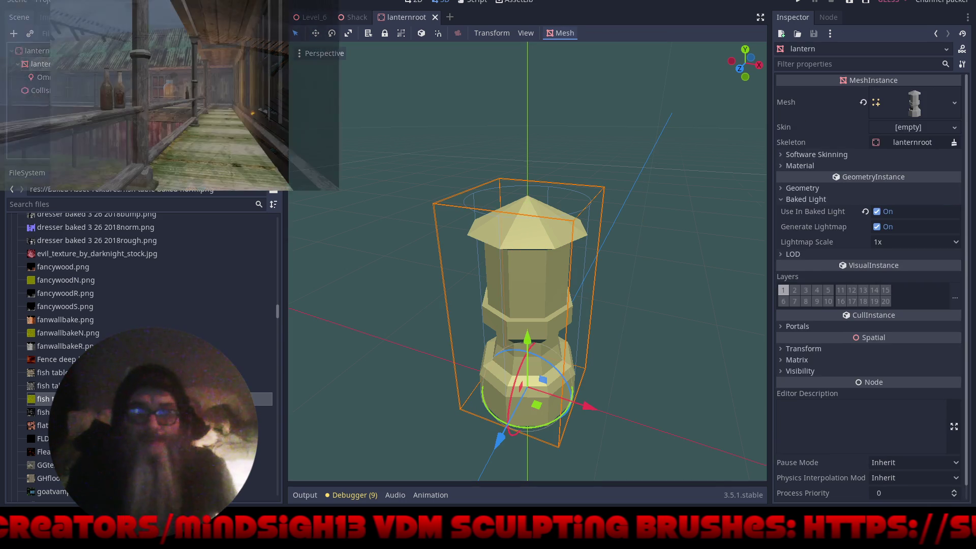
pyautogui.click(800, 164)
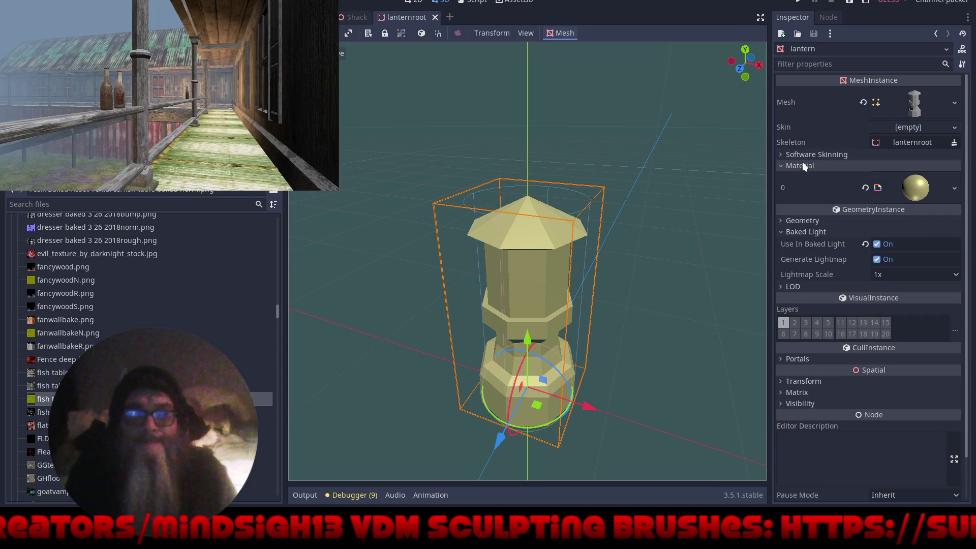
pyautogui.click(864, 188)
# Give the lantern a new SpatialMaterial as its Material Override
pyautogui.click(852, 202)
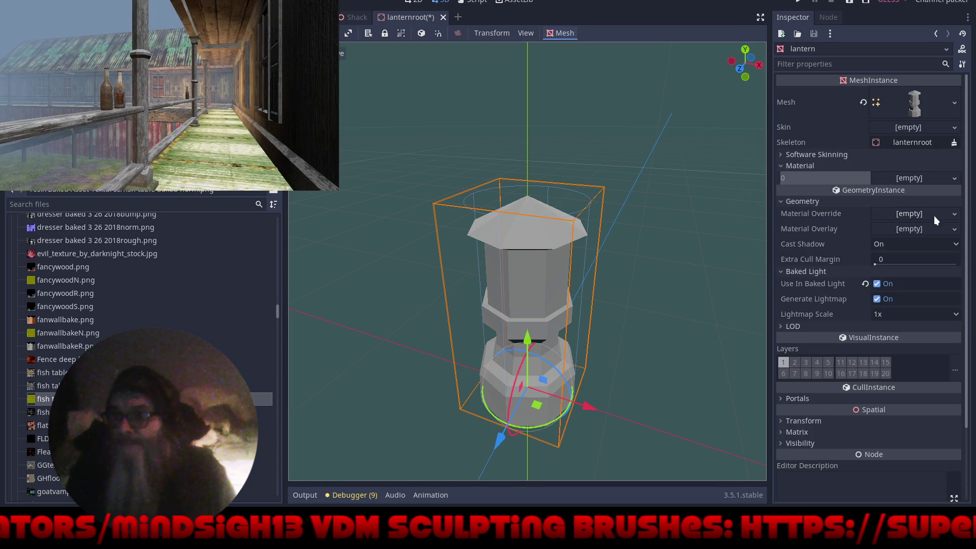
pyautogui.click(955, 214)
pyautogui.click(920, 288)
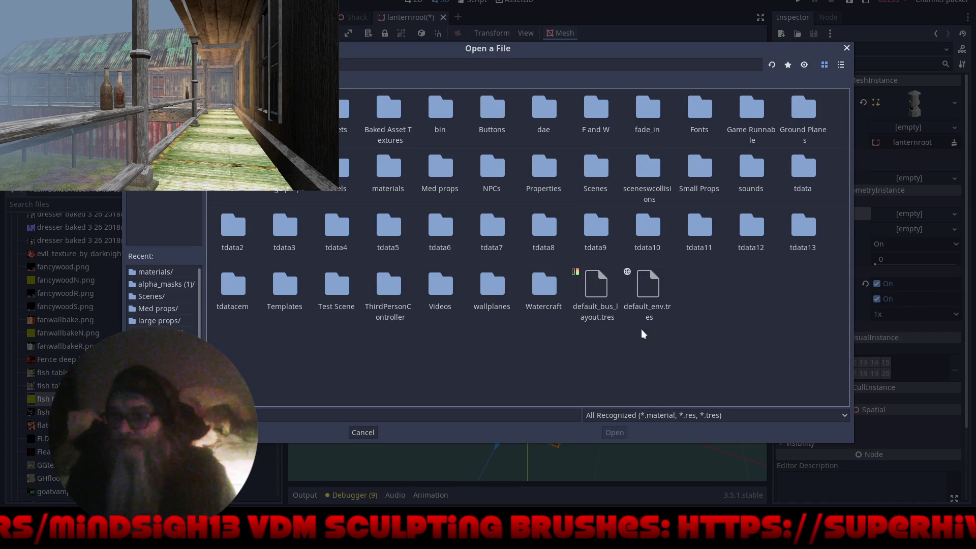
pyautogui.click(372, 431)
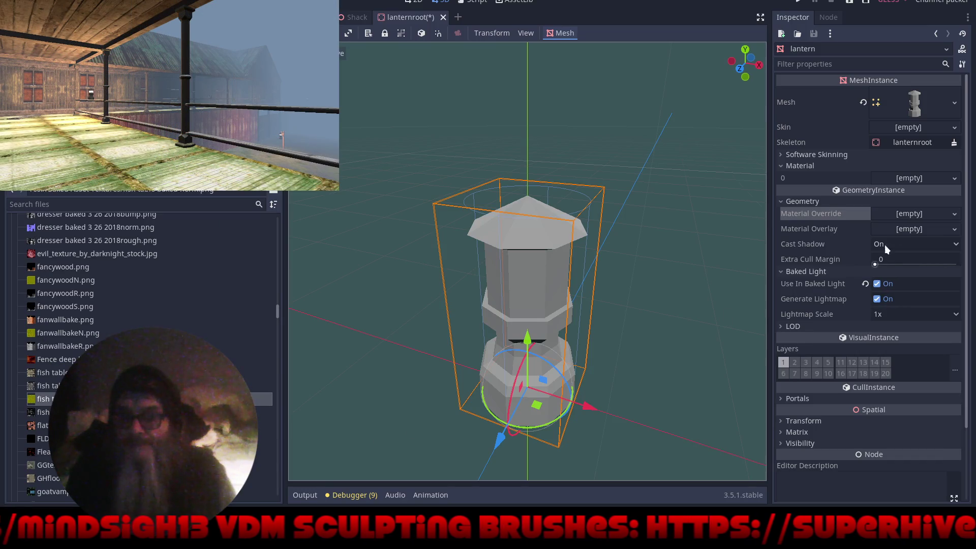
pyautogui.click(954, 216)
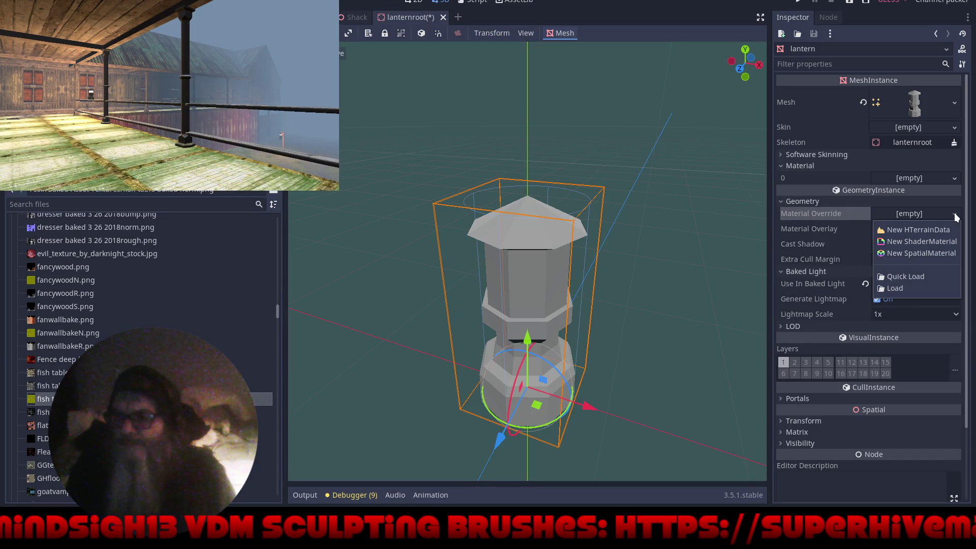
pyautogui.click(913, 250)
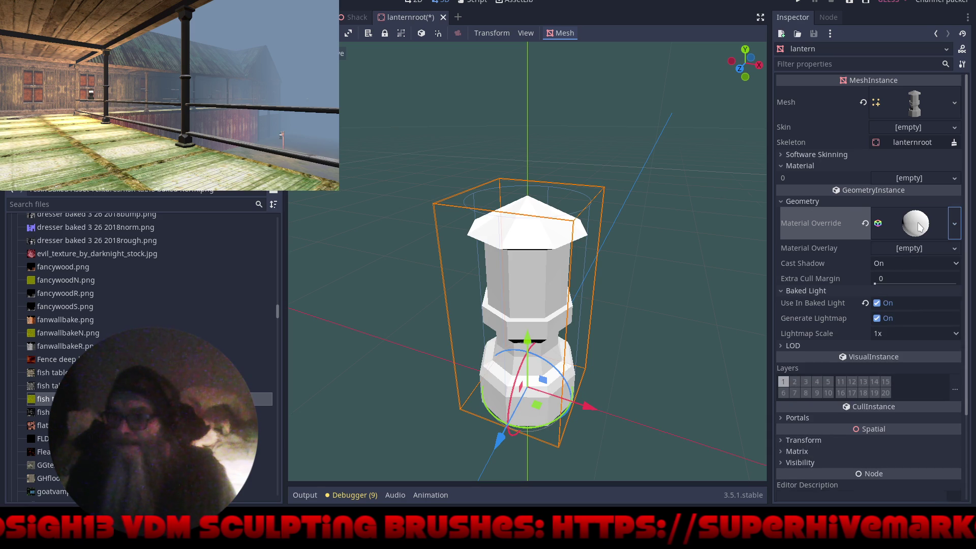
# Keep the lantern material's Blend Mode on Mix and enable Use Alpha Scissor at 0.98
pyautogui.click(919, 226)
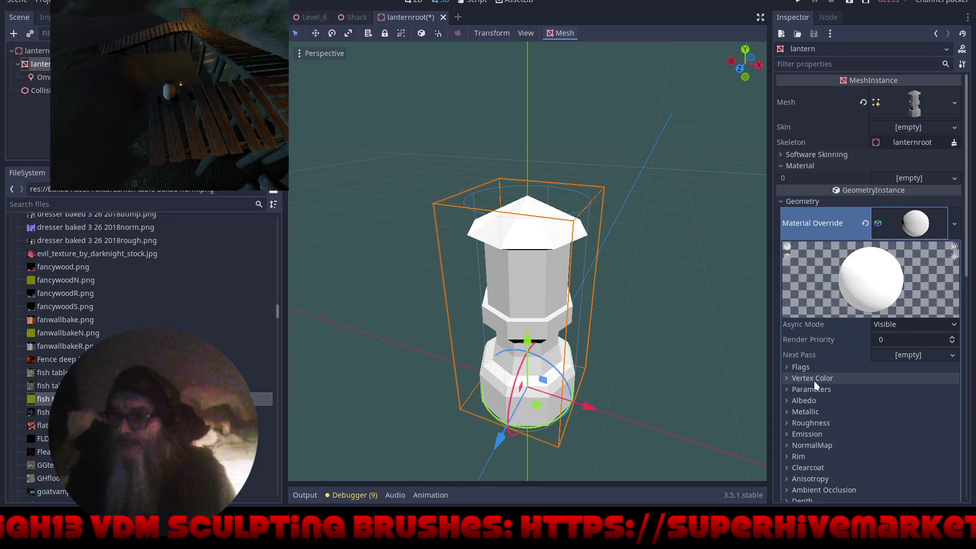
pyautogui.click(807, 401)
pyautogui.scroll(-5, 806, 329)
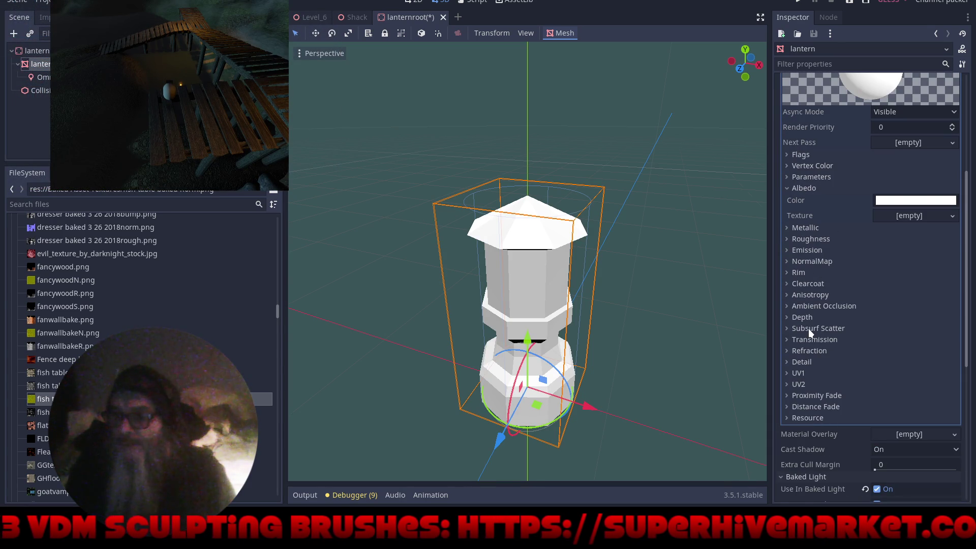
pyautogui.click(814, 178)
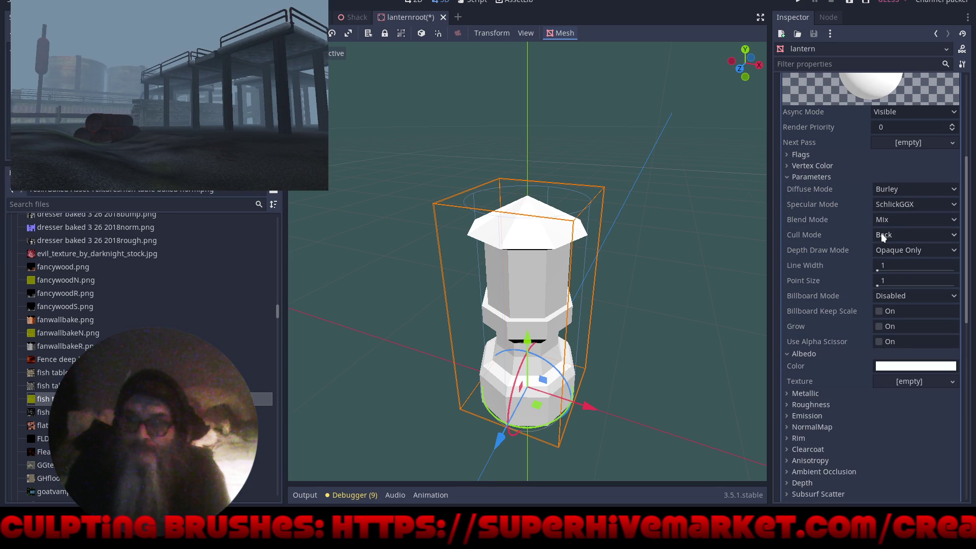
pyautogui.click(882, 221)
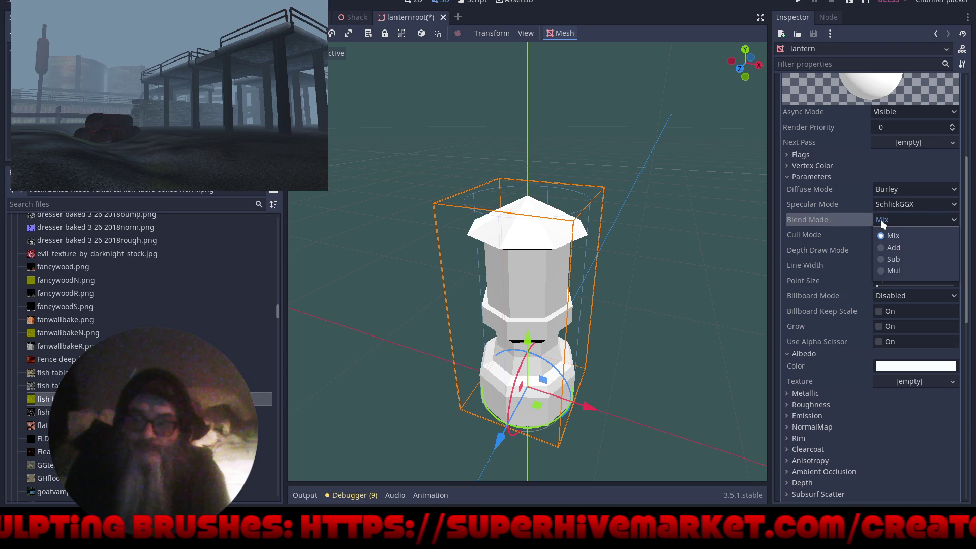
pyautogui.click(883, 224)
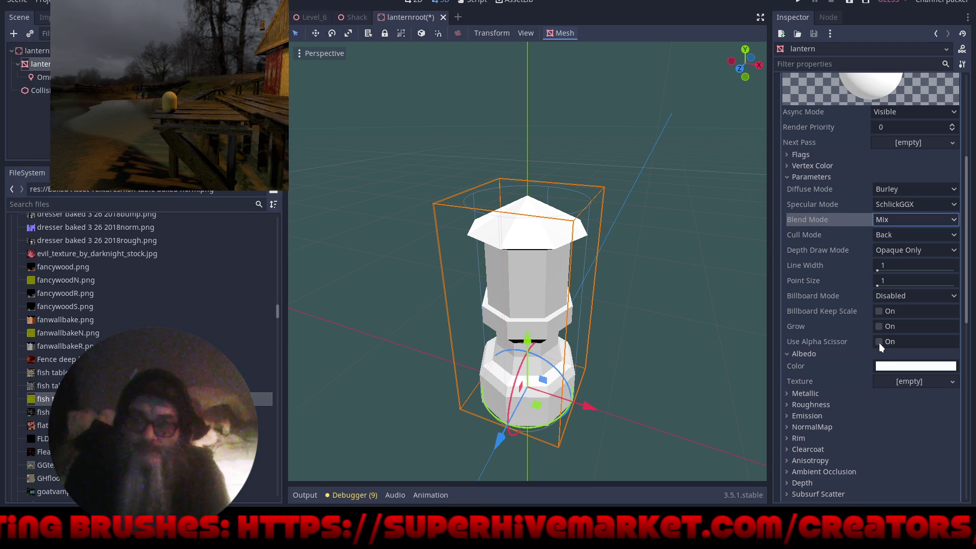
pyautogui.click(880, 343)
pyautogui.click(880, 343)
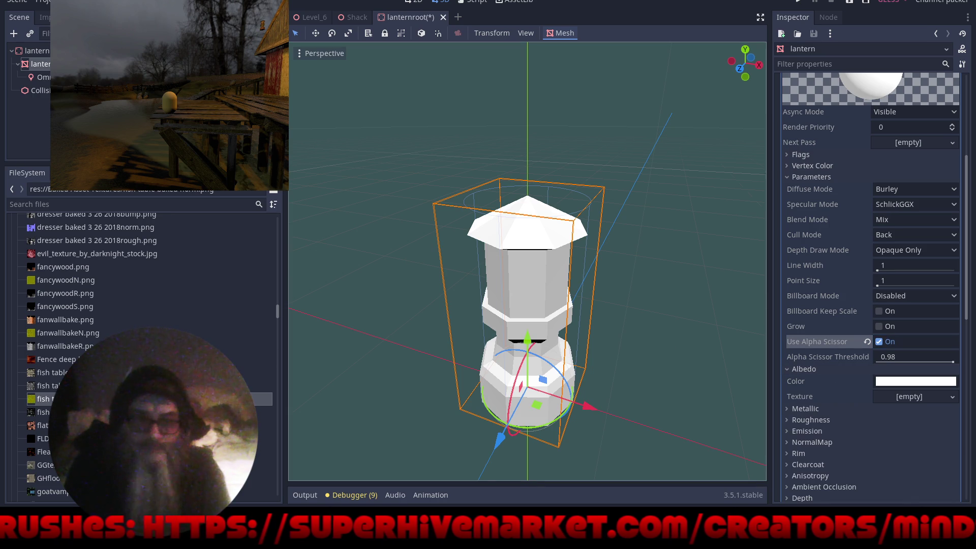
pyautogui.click(106, 203)
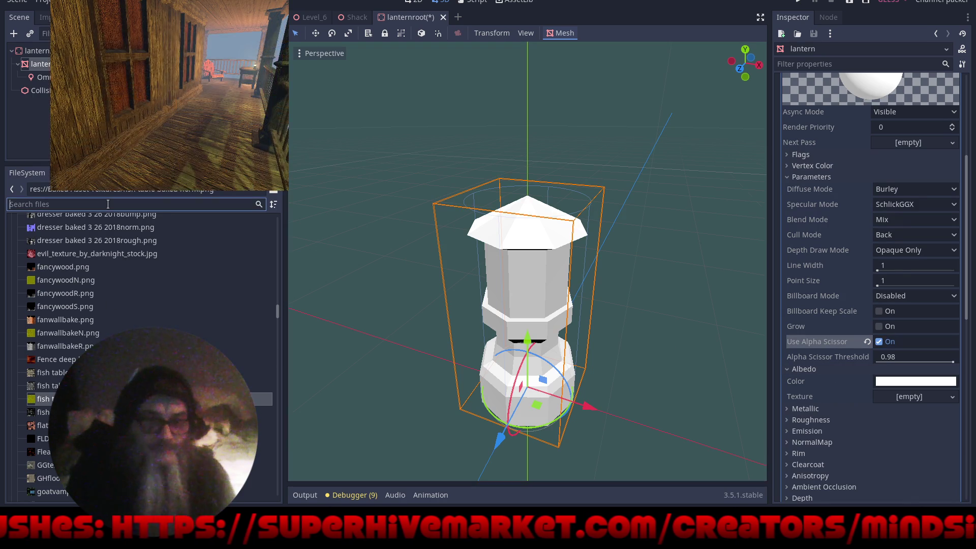
# Assign lanternsuv.png as the lantern material's albedo texture
pyautogui.write('la')
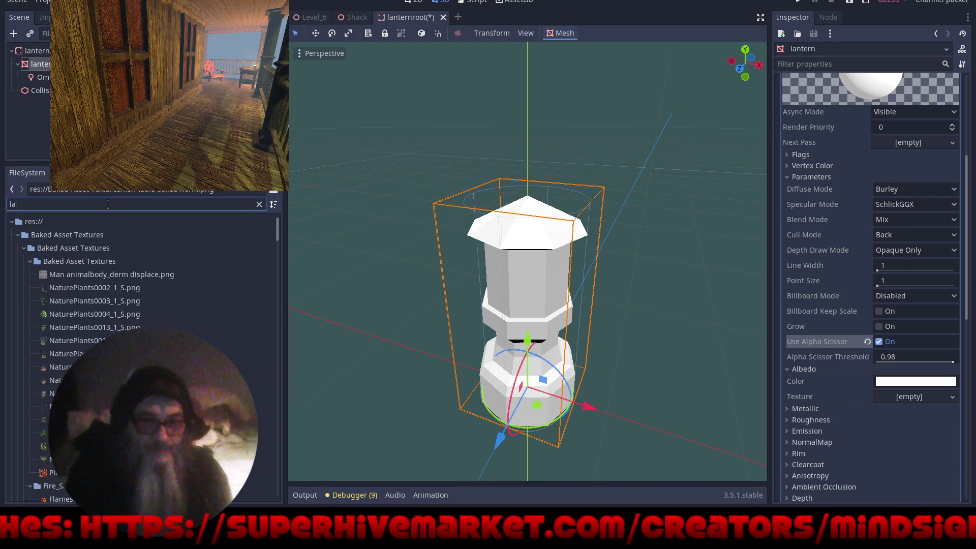
pyautogui.write('nt')
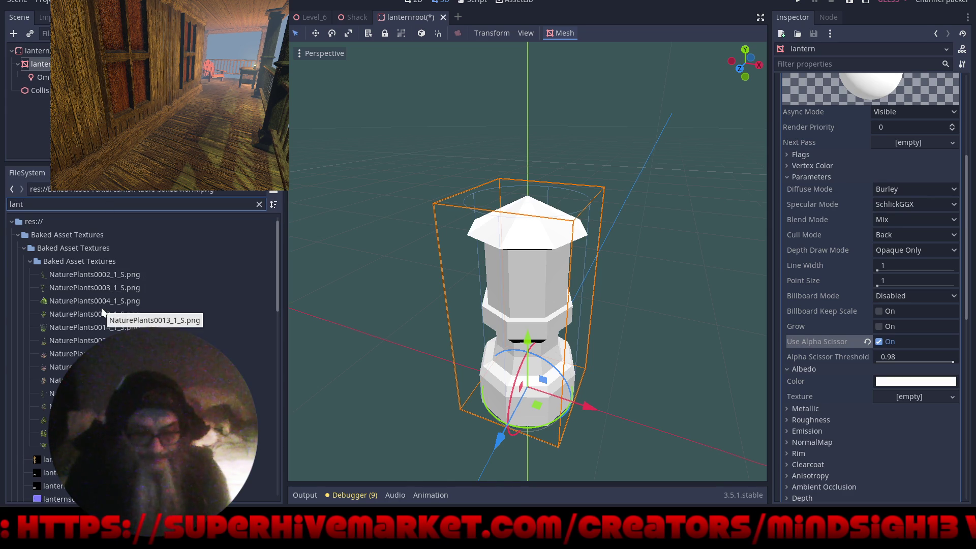
pyautogui.scroll(-5, 101, 331)
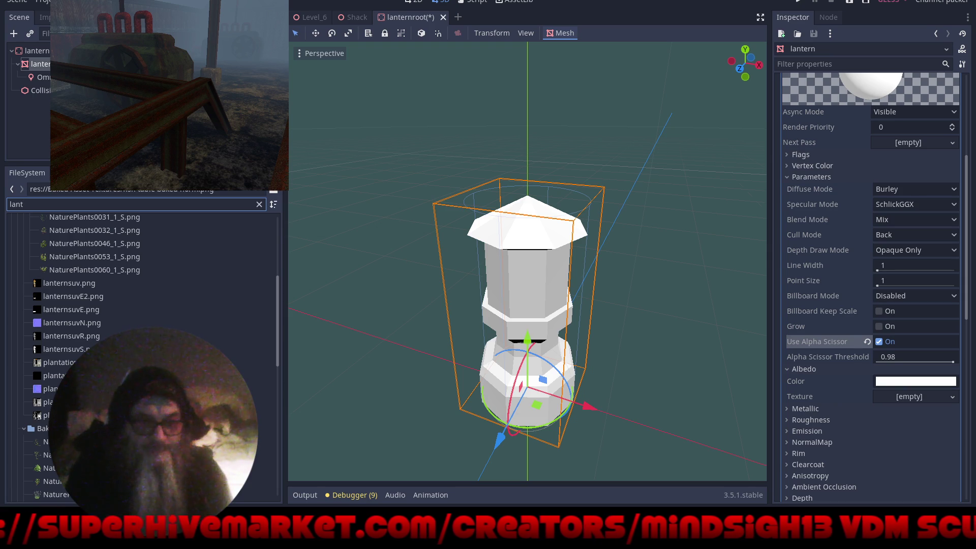
pyautogui.click(56, 284)
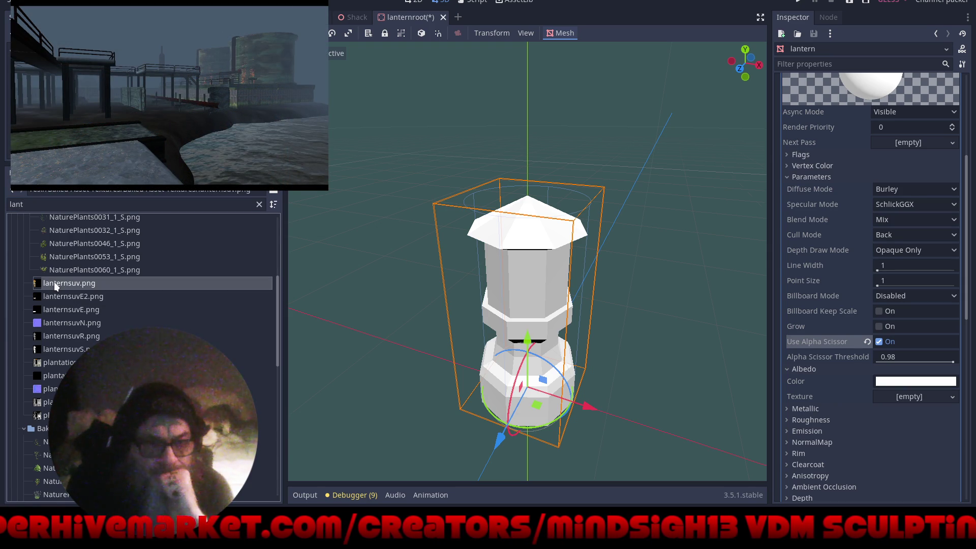
pyautogui.moveTo(77, 285); pyautogui.dragTo(903, 399)
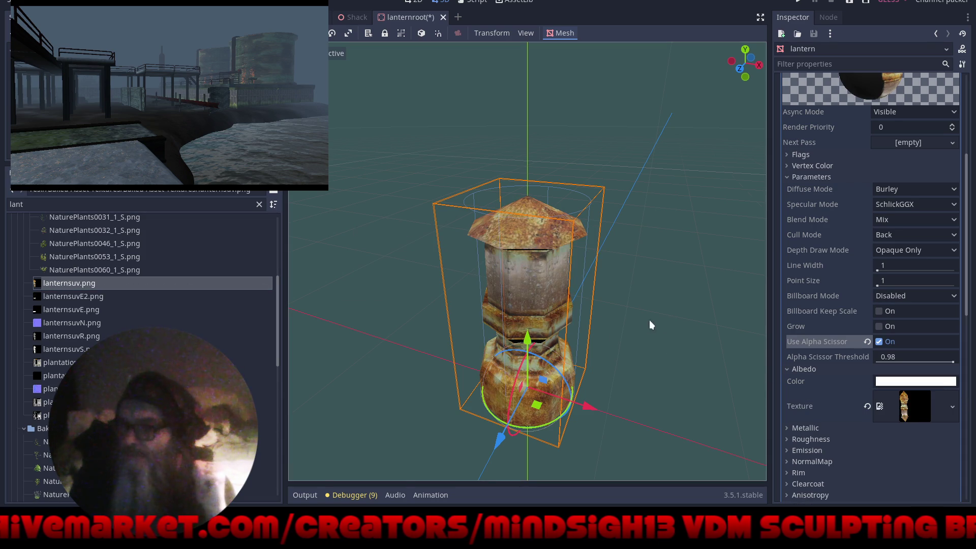
pyautogui.moveTo(612, 352)
pyautogui.mouseDown()
pyautogui.moveTo(701, 329)
pyautogui.moveTo(649, 327)
pyautogui.mouseUp()
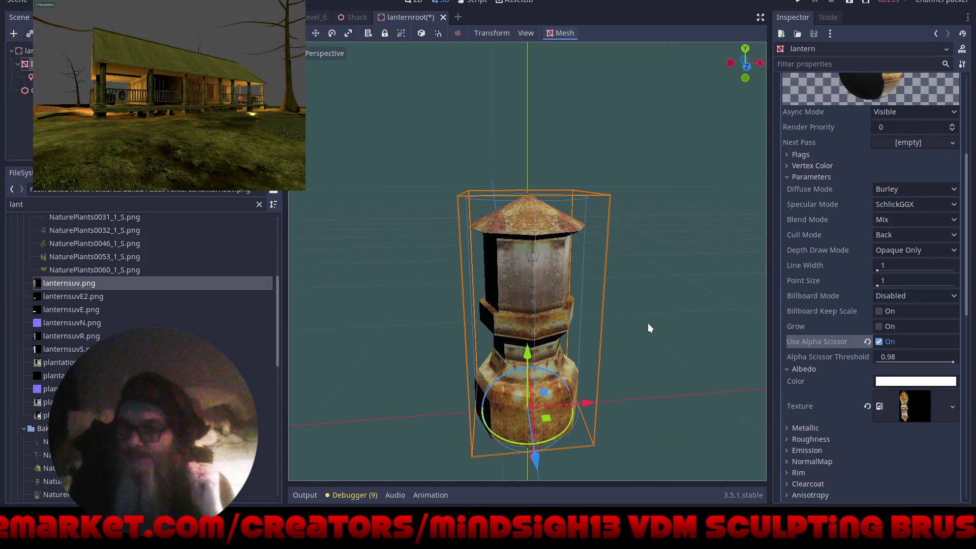
# Assign lanternsuvR.png as the material's roughness texture
pyautogui.click(834, 445)
pyautogui.scroll(-5, 809, 354)
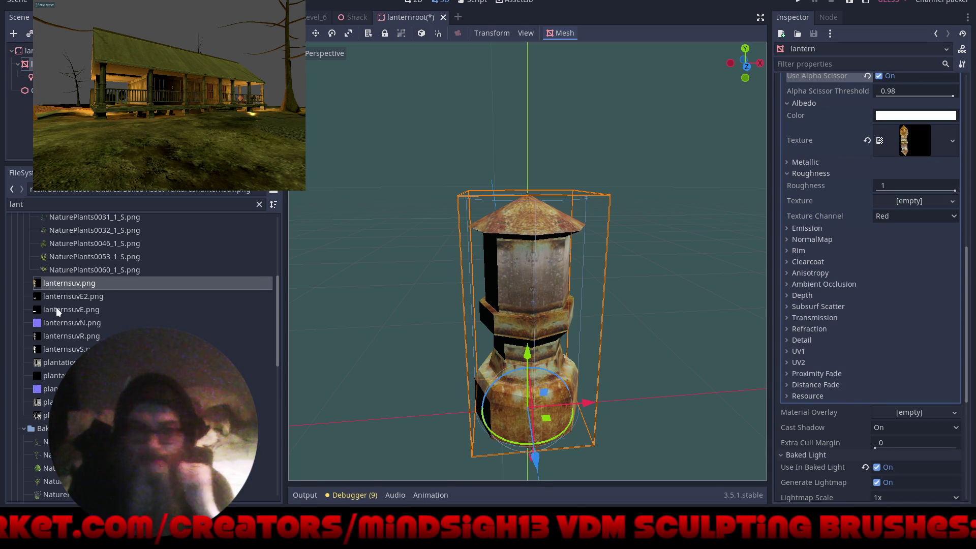
pyautogui.click(56, 337)
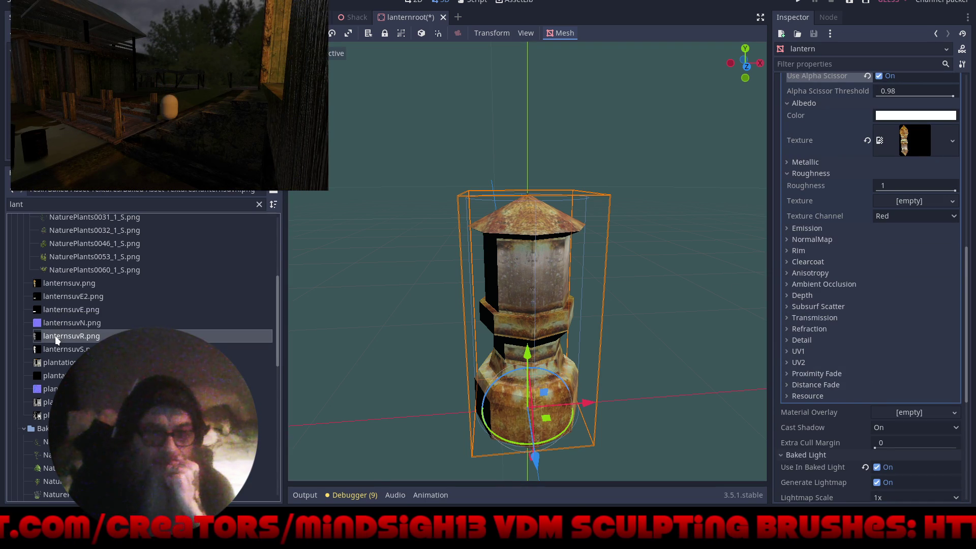
pyautogui.moveTo(54, 336)
pyautogui.mouseDown()
pyautogui.moveTo(357, 338)
pyautogui.moveTo(834, 413)
pyautogui.mouseUp()
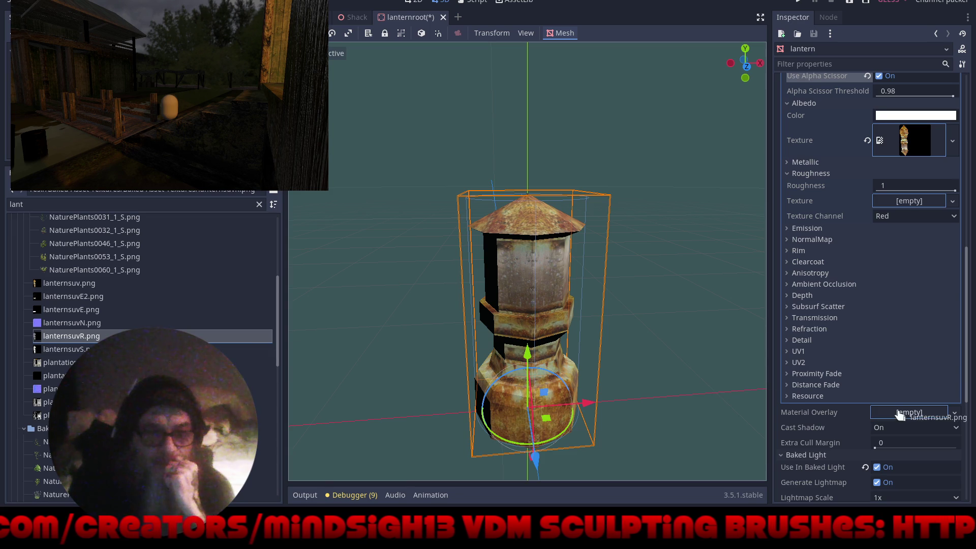
pyautogui.moveTo(900, 197); pyautogui.dragTo(894, 208)
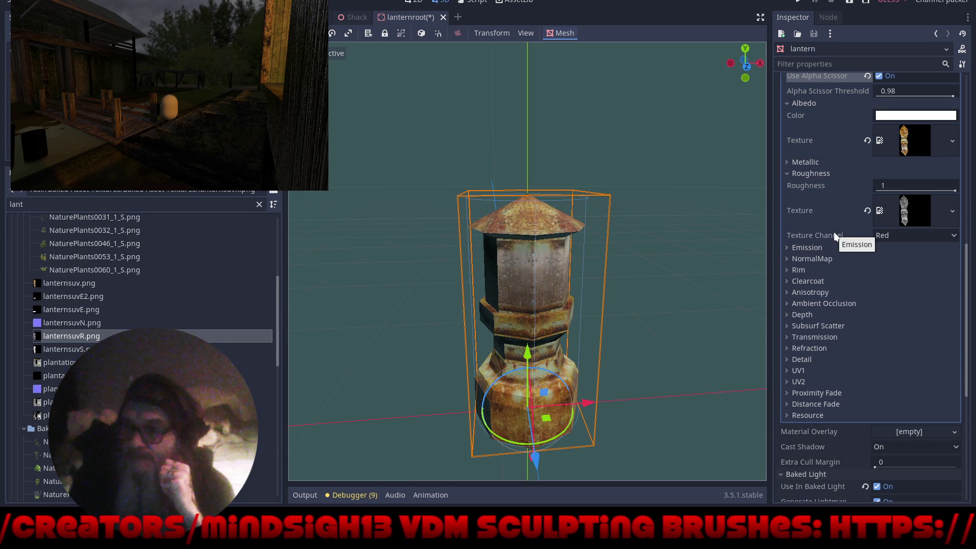
pyautogui.moveTo(679, 243)
pyautogui.mouseDown()
pyautogui.moveTo(679, 334)
pyautogui.moveTo(438, 269)
pyautogui.moveTo(505, 386)
pyautogui.moveTo(496, 328)
pyautogui.moveTo(542, 260)
pyautogui.mouseUp()
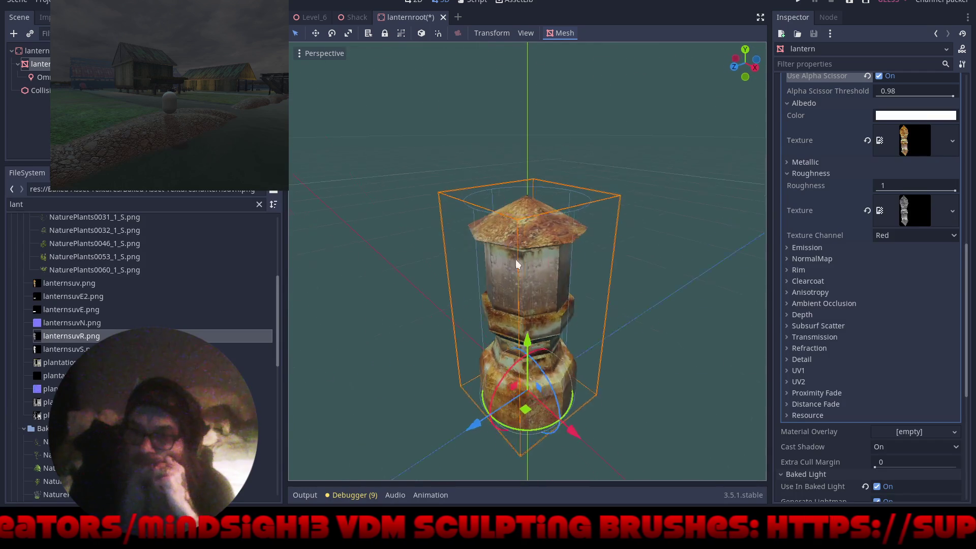
# Enable normal mapping with lanternsuvN.png as the normal texture and switch on emission
pyautogui.click(819, 258)
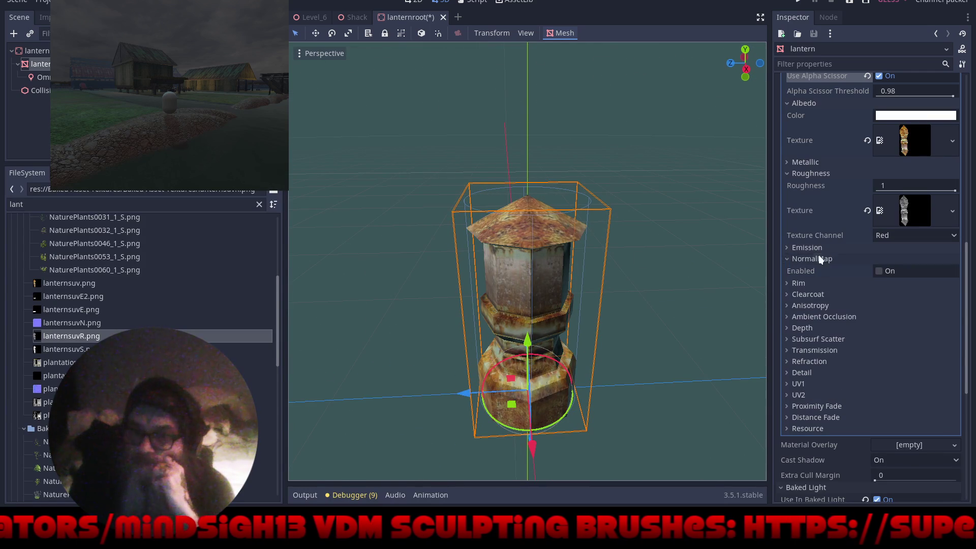
pyautogui.click(880, 271)
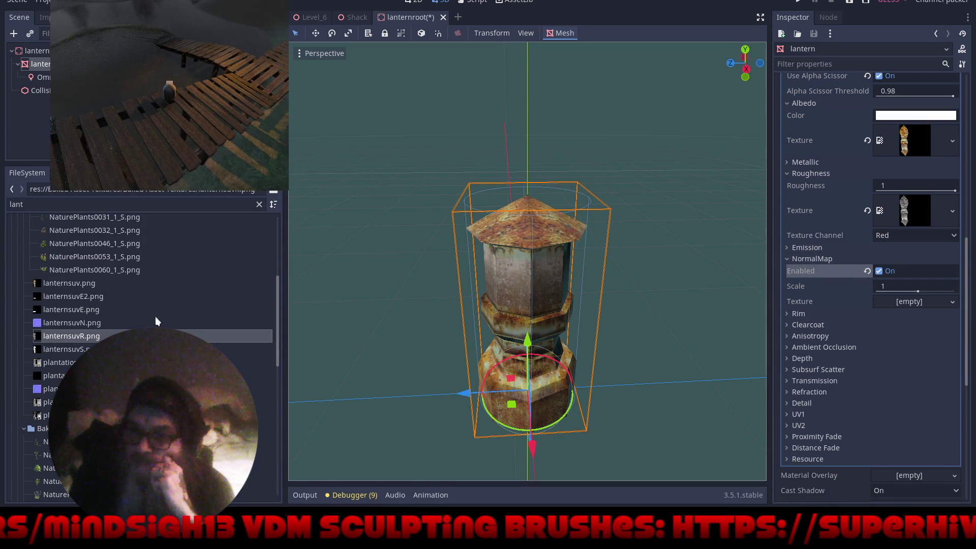
pyautogui.click(58, 321)
pyautogui.moveTo(56, 319)
pyautogui.mouseDown()
pyautogui.moveTo(733, 319)
pyautogui.moveTo(913, 302)
pyautogui.mouseUp()
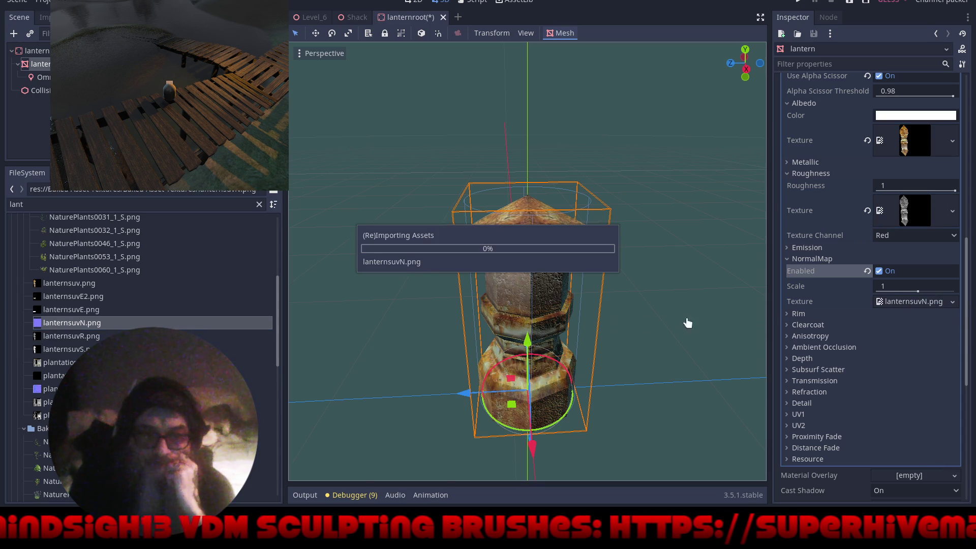
pyautogui.moveTo(633, 295)
pyautogui.mouseDown()
pyautogui.moveTo(728, 314)
pyautogui.moveTo(463, 301)
pyautogui.moveTo(684, 296)
pyautogui.mouseUp()
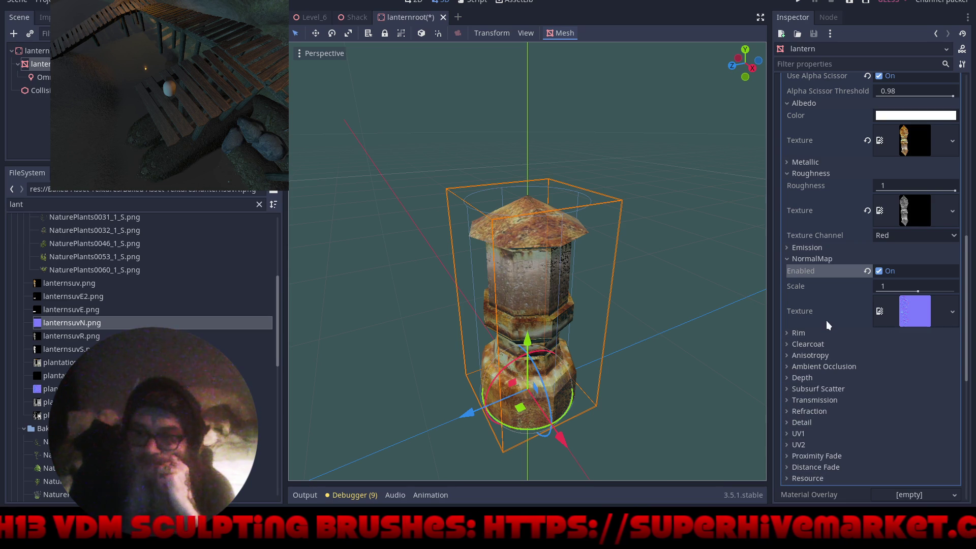
pyautogui.click(813, 248)
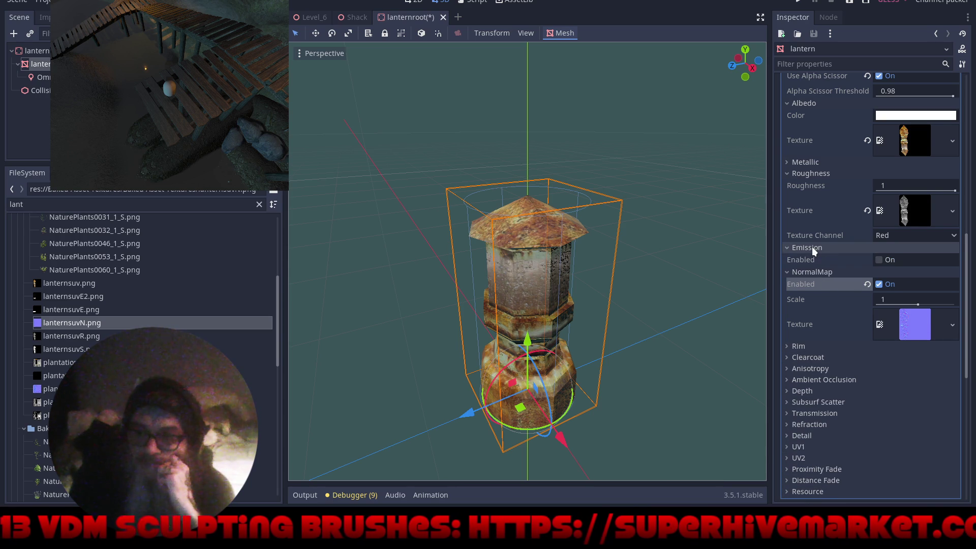
pyautogui.click(881, 258)
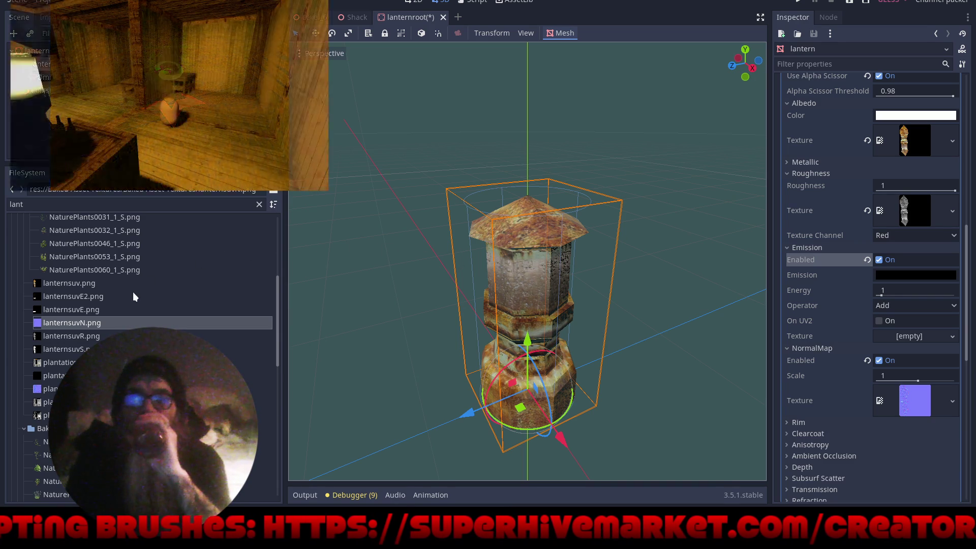
# Set lanternsuvE2.png as the emission texture, then replace it with lanternsuvE.png
pyautogui.click(59, 300)
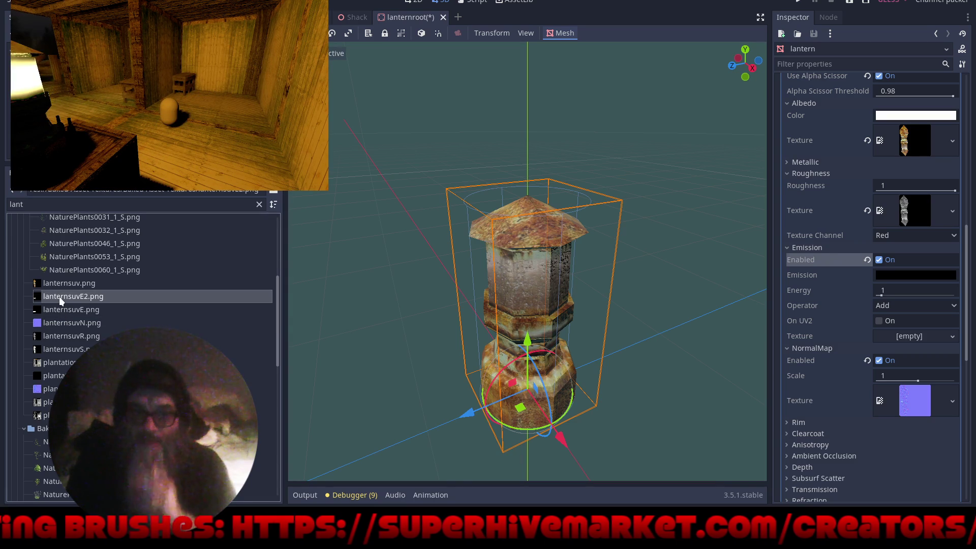
pyautogui.moveTo(59, 297); pyautogui.dragTo(820, 312)
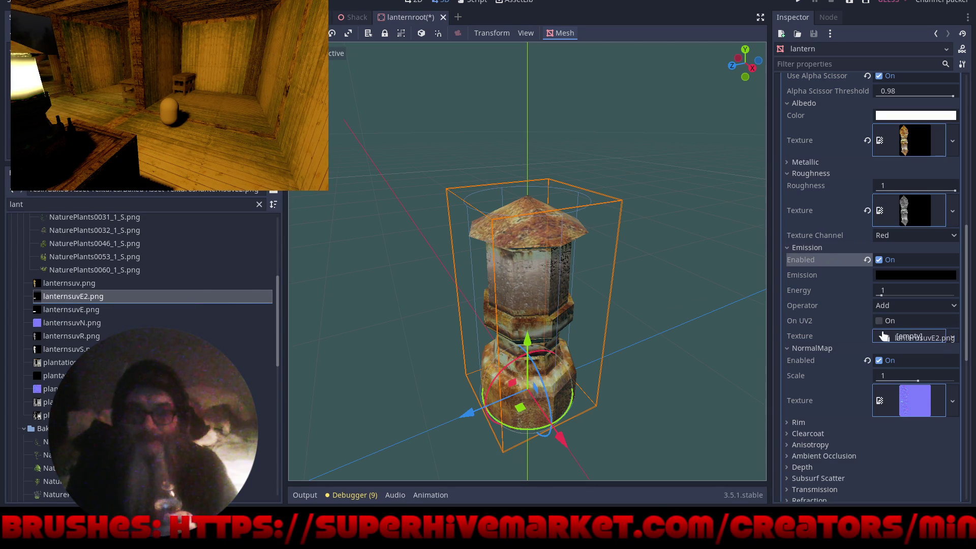
pyautogui.moveTo(903, 337); pyautogui.dragTo(903, 337)
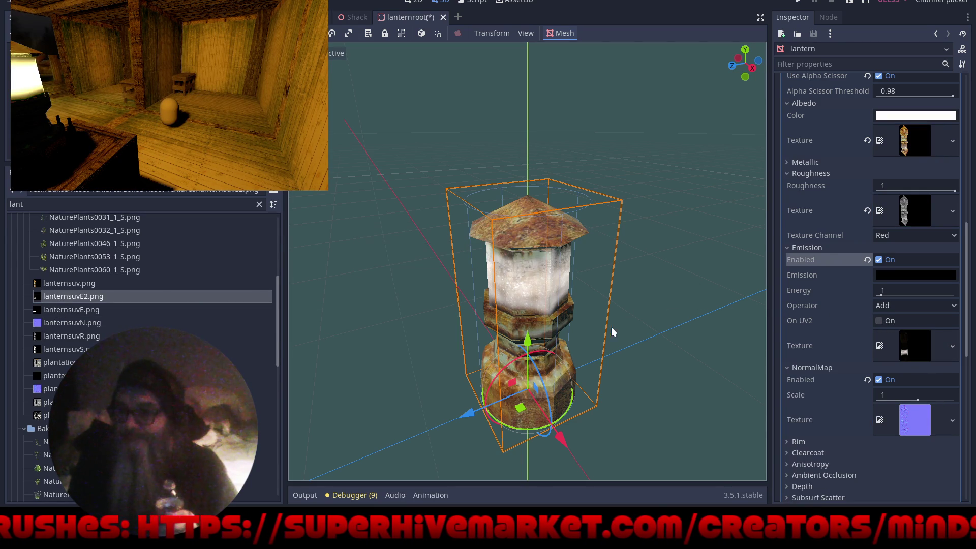
pyautogui.moveTo(306, 296)
pyautogui.mouseDown()
pyautogui.moveTo(669, 276)
pyautogui.moveTo(571, 289)
pyautogui.mouseUp()
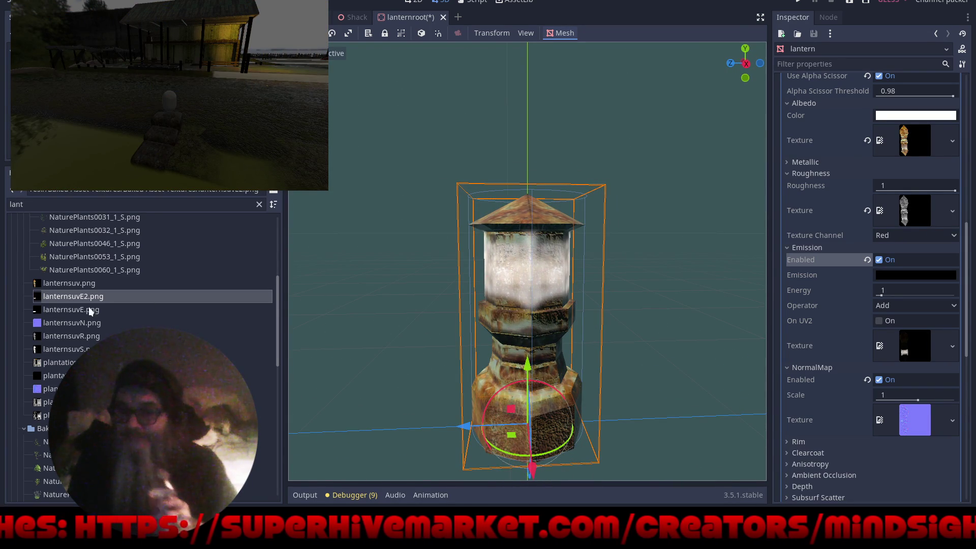
pyautogui.click(57, 311)
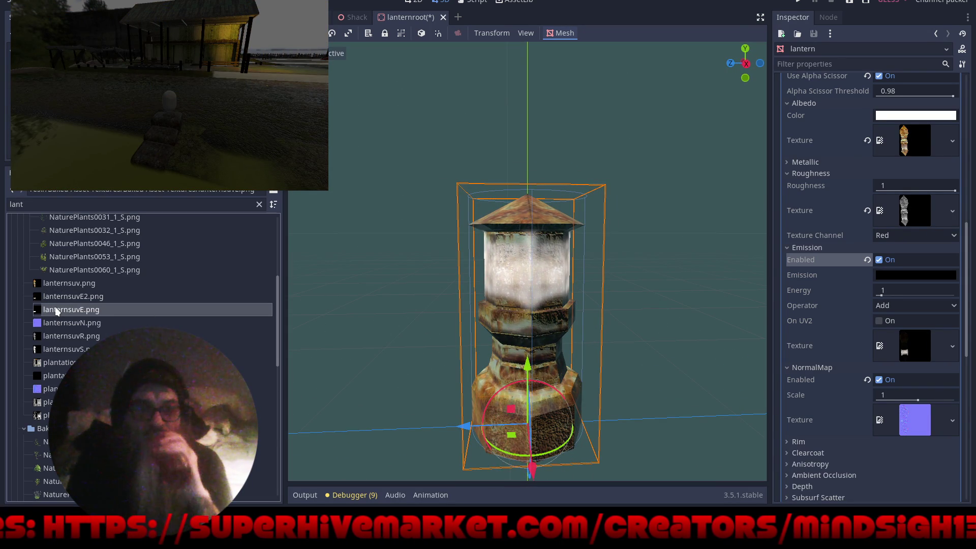
pyautogui.moveTo(57, 311); pyautogui.dragTo(646, 324)
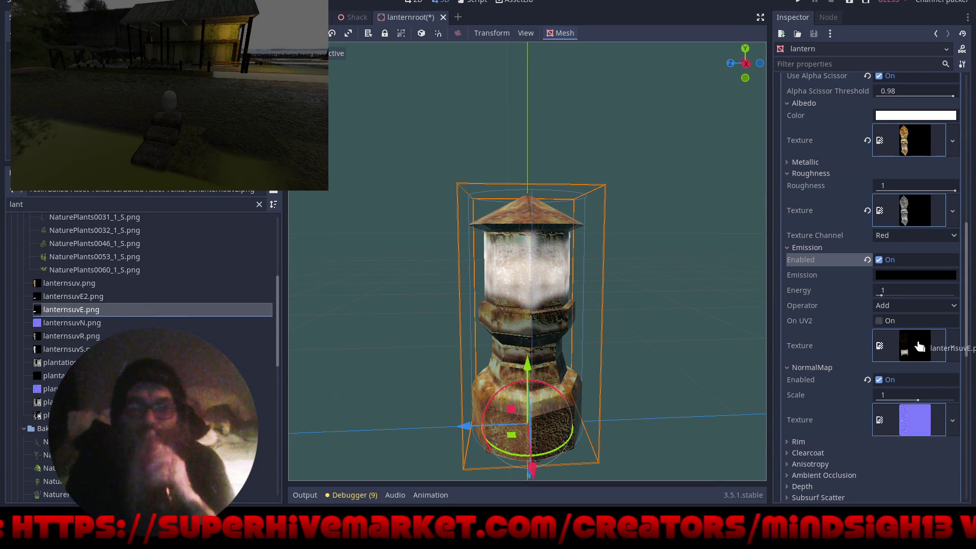
pyautogui.moveTo(920, 346); pyautogui.dragTo(920, 346)
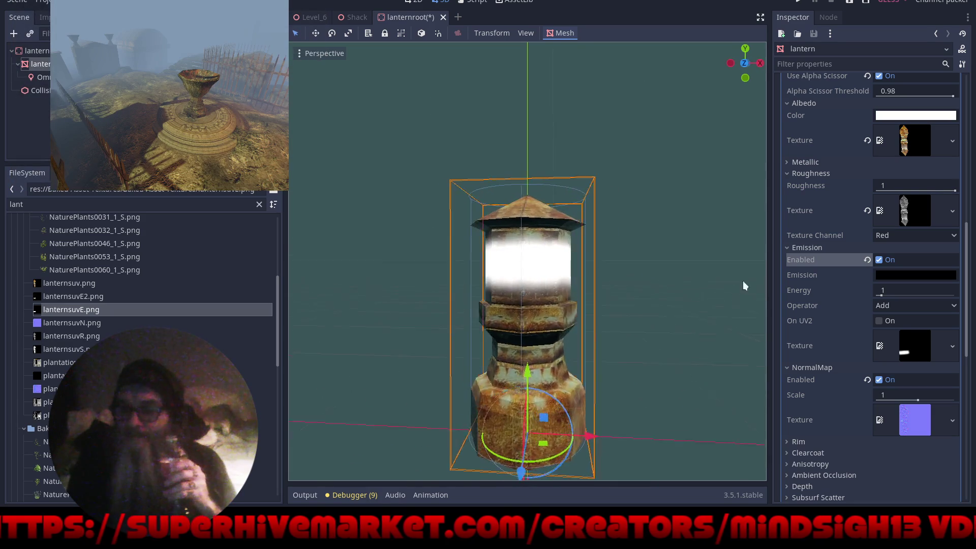
pyautogui.moveTo(725, 279)
pyautogui.mouseDown()
pyautogui.moveTo(745, 337)
pyautogui.moveTo(764, 340)
pyautogui.moveTo(750, 337)
pyautogui.mouseUp()
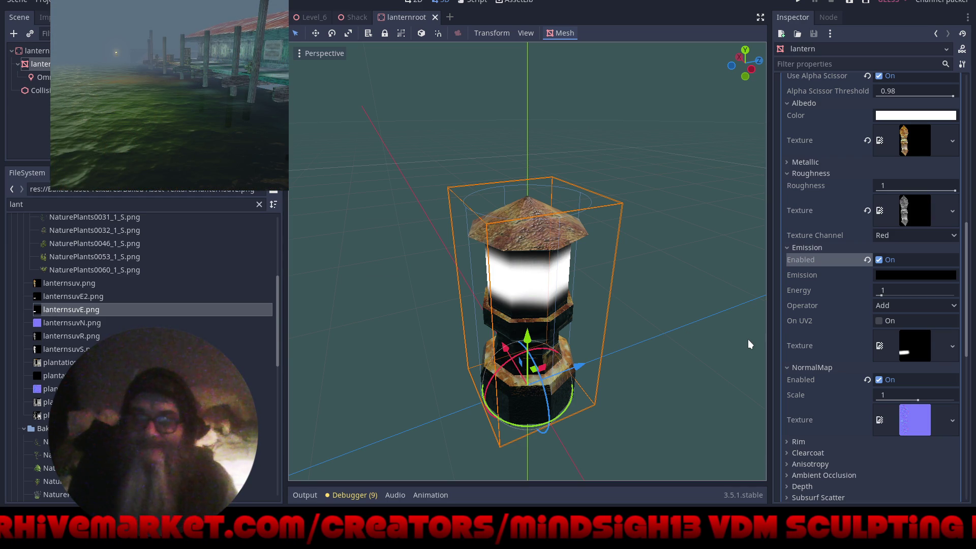
# Save the override material as lanternroot.material in the materials folder, then close the lantern scene
pyautogui.scroll(7, 841, 337)
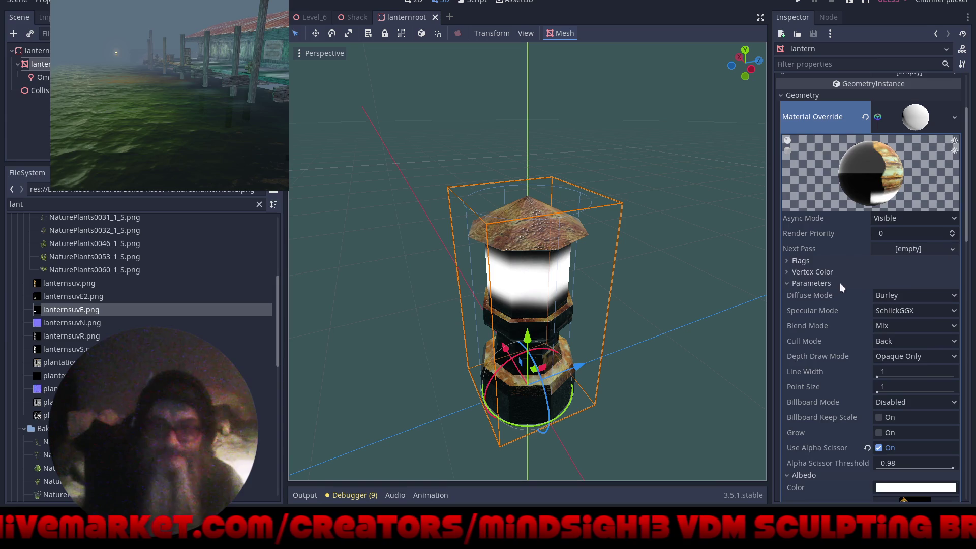
pyautogui.scroll(3, 842, 248)
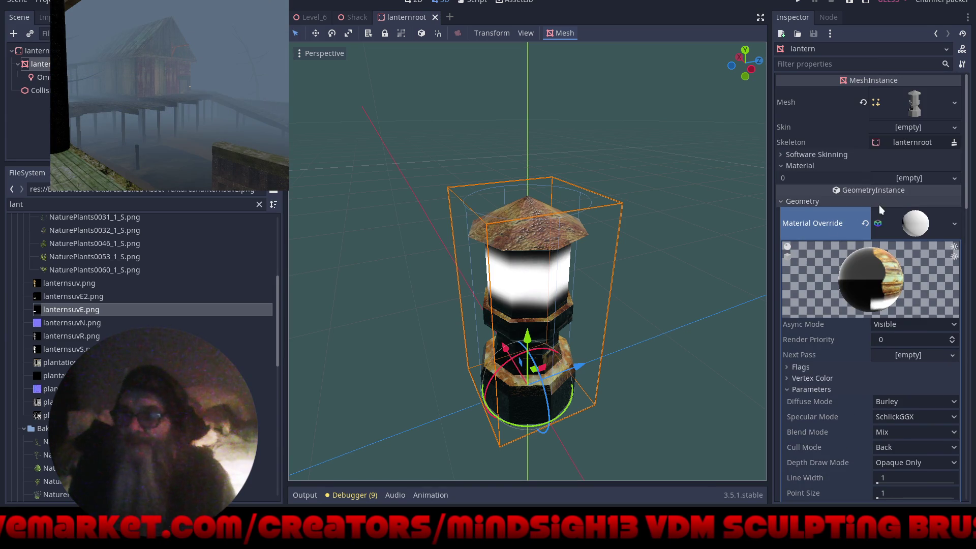
pyautogui.click(955, 226)
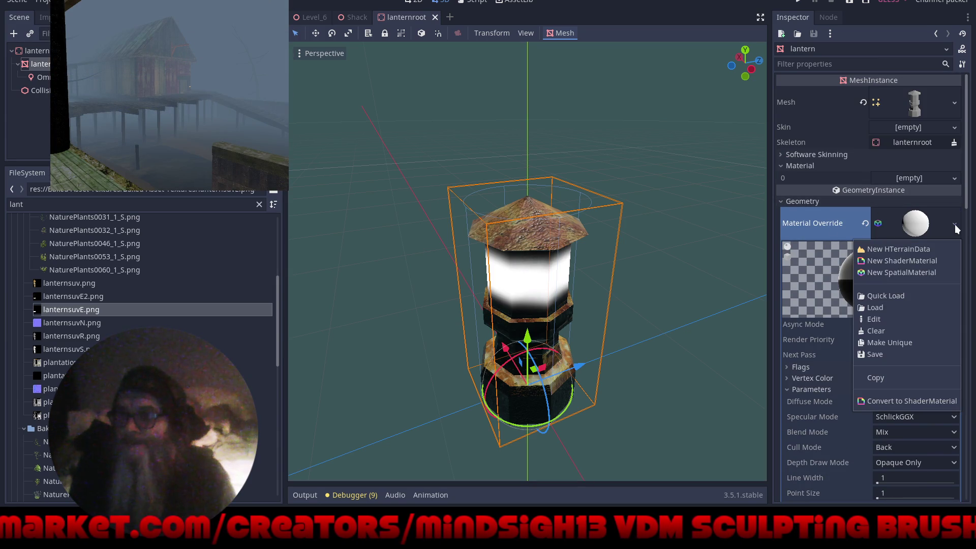
pyautogui.click(903, 355)
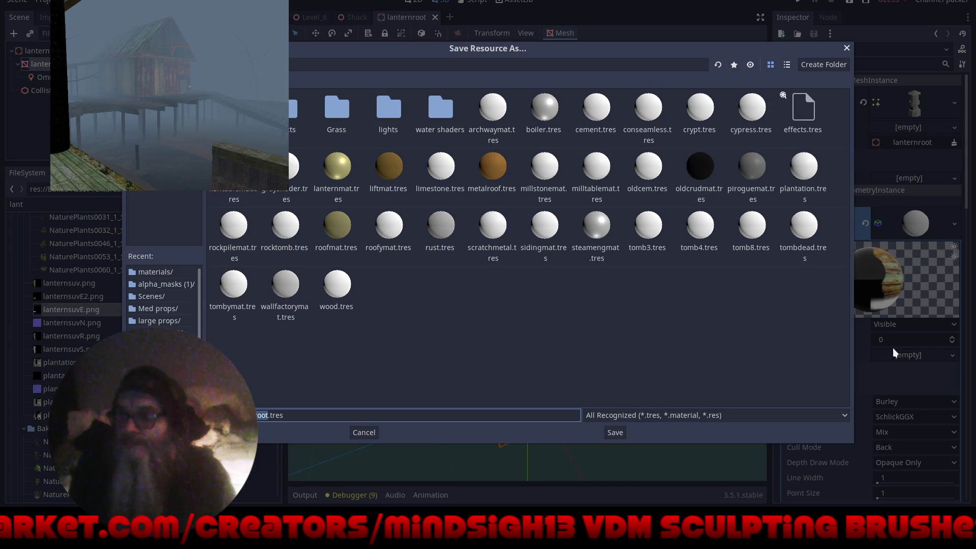
pyautogui.click(615, 416)
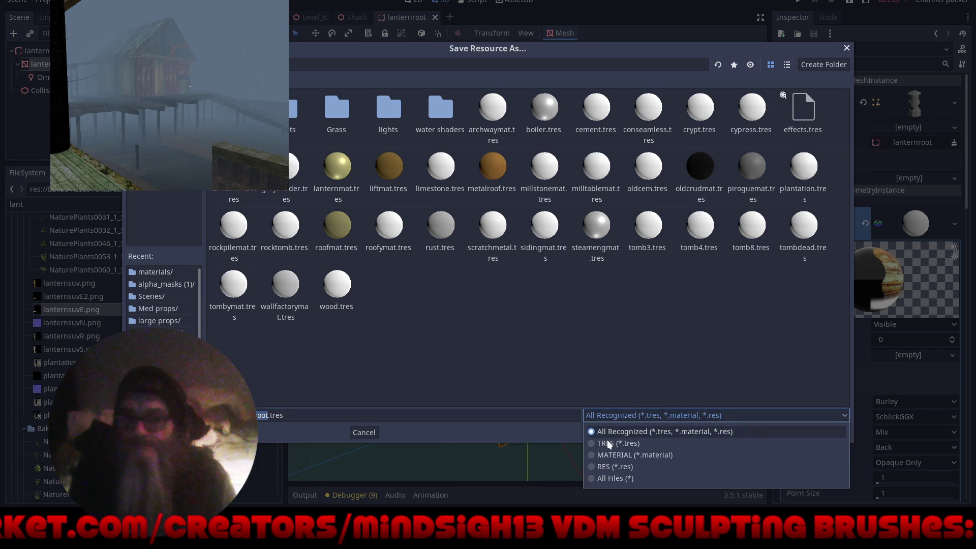
pyautogui.click(597, 453)
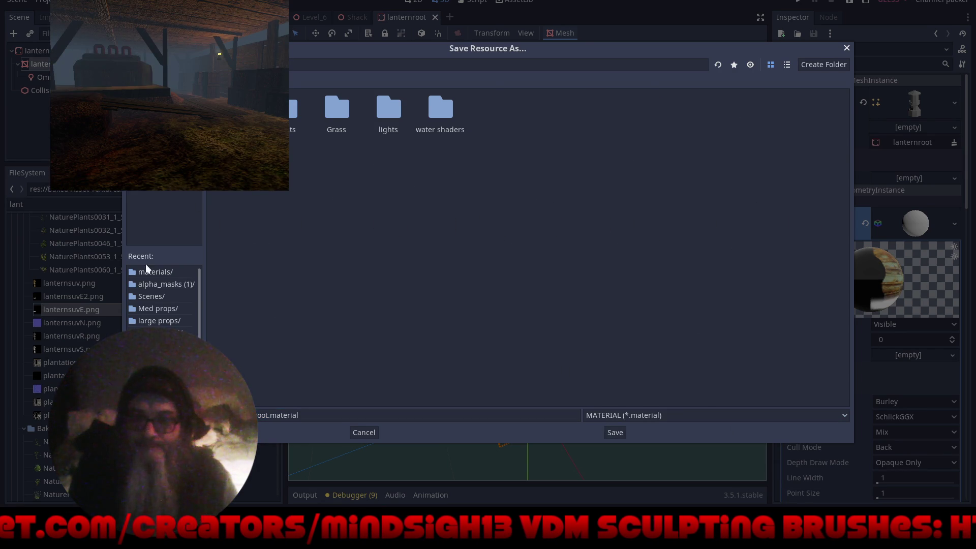
pyautogui.click(154, 273)
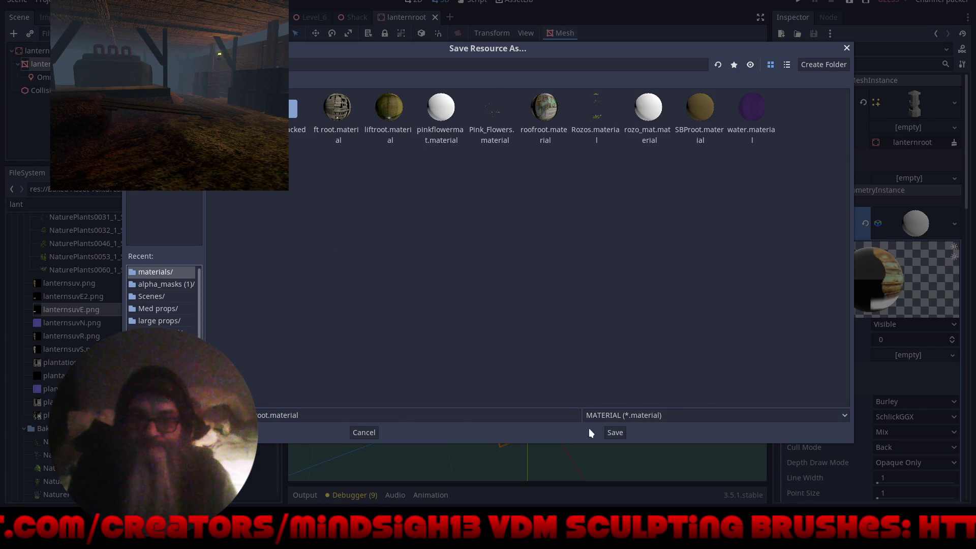
pyautogui.click(616, 433)
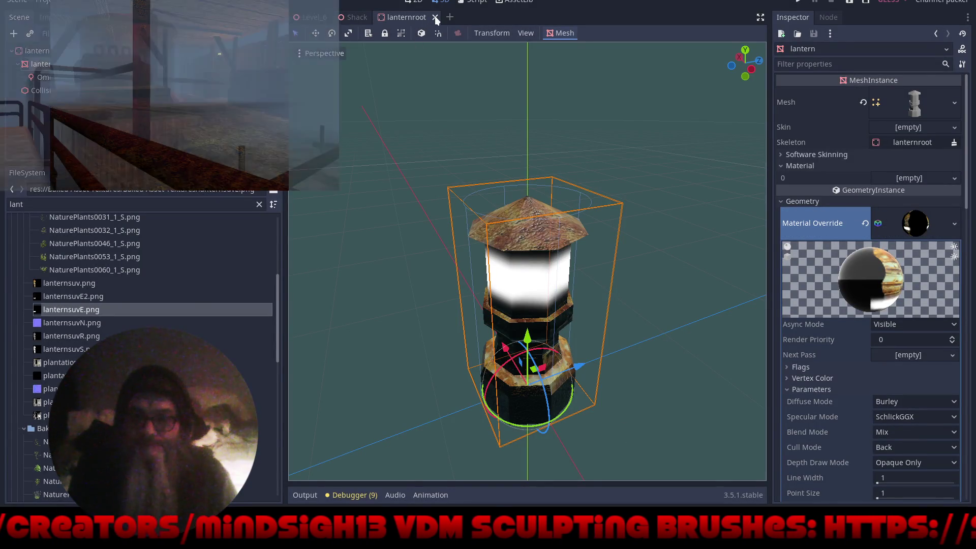
pyautogui.click(435, 17)
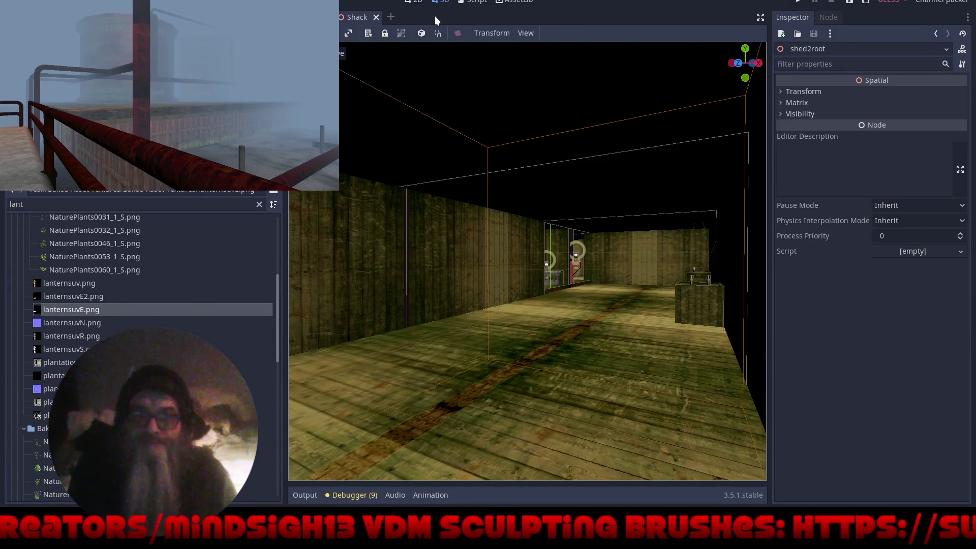
# Reopen the lantern scene to inspect its OmniLight, then close it and the Shack scene
pyautogui.hotkey('ctrl', 'shift', 't')
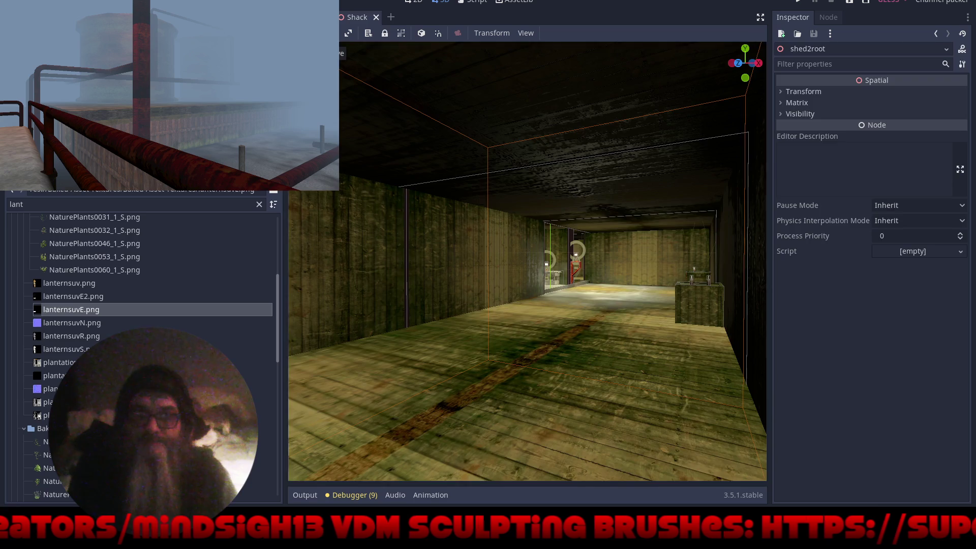
pyautogui.click(46, 66)
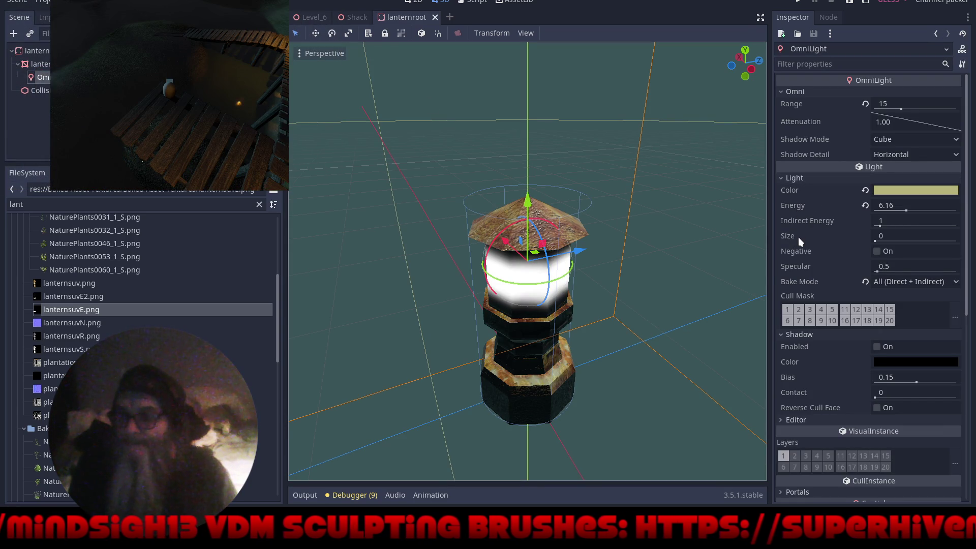
pyautogui.scroll(-5, 798, 240)
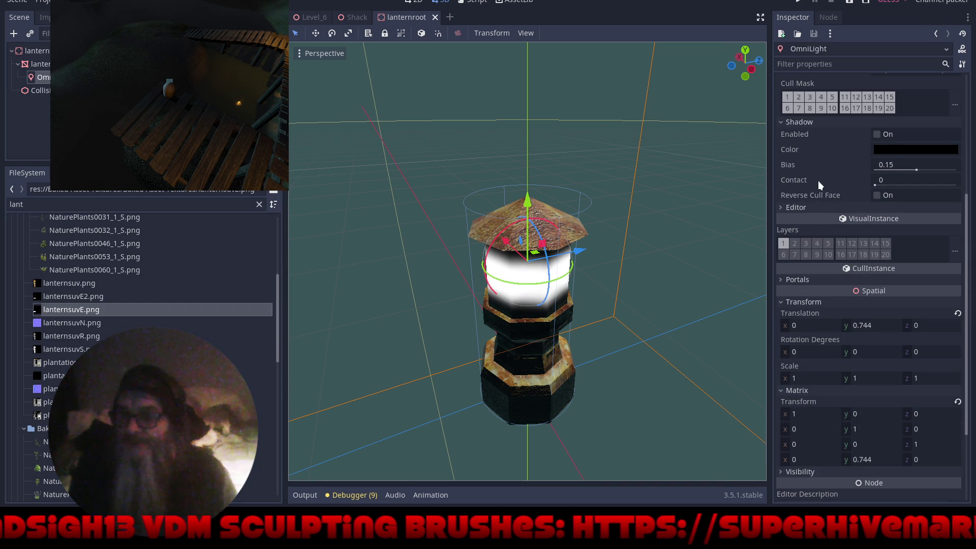
pyautogui.click(434, 18)
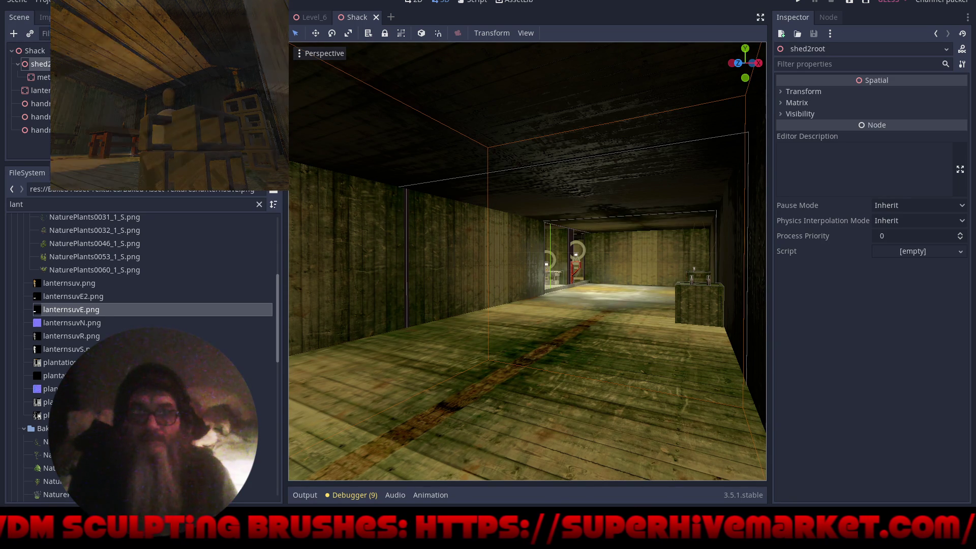
pyautogui.click(376, 18)
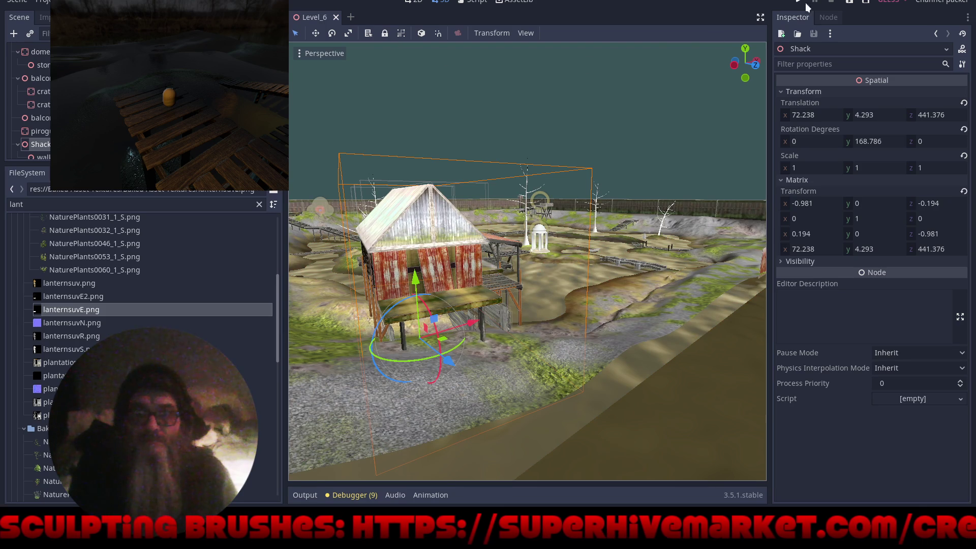
# Play the game, walking across the bridge, past the gazebo and over the hill, then stop it
pyautogui.click(850, 2)
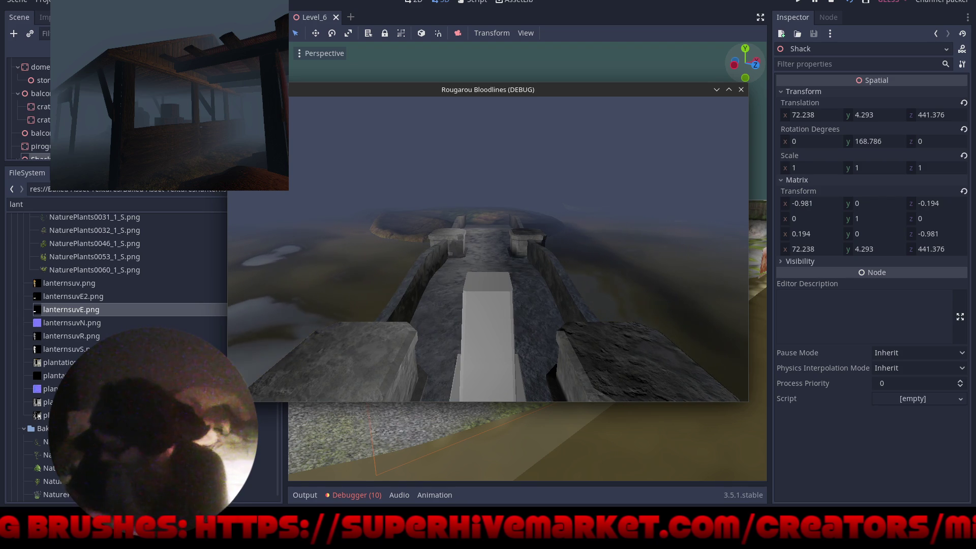
pyautogui.press('w')
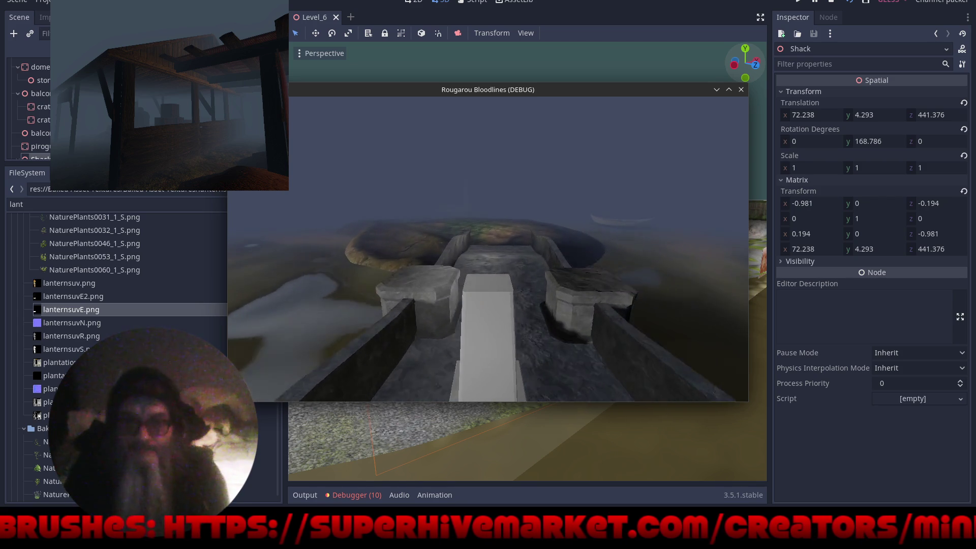
pyautogui.press('w')
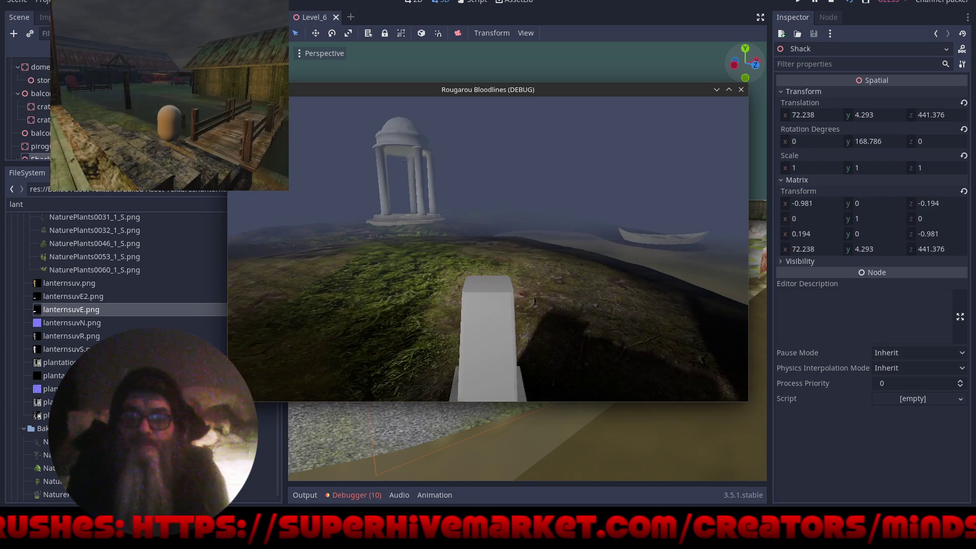
pyautogui.press('a')
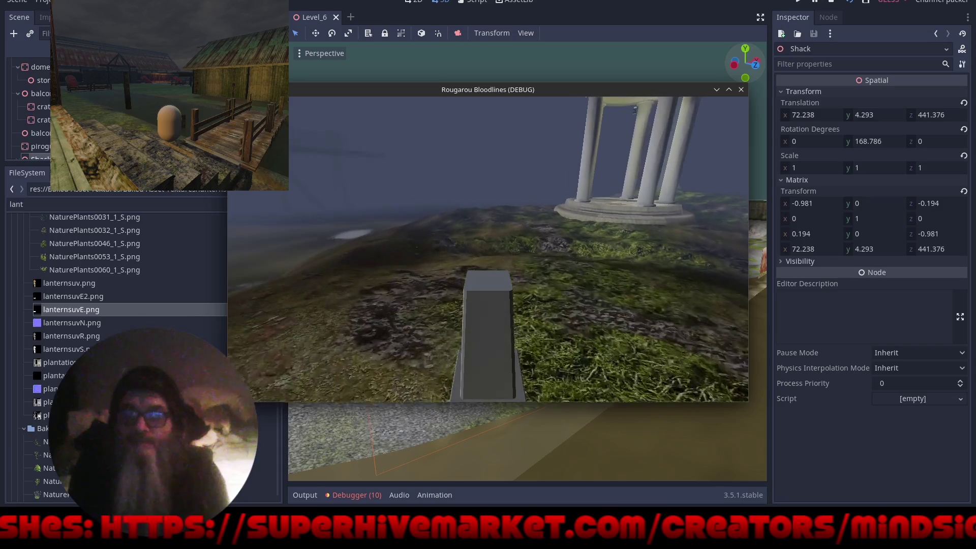
pyautogui.press('a')
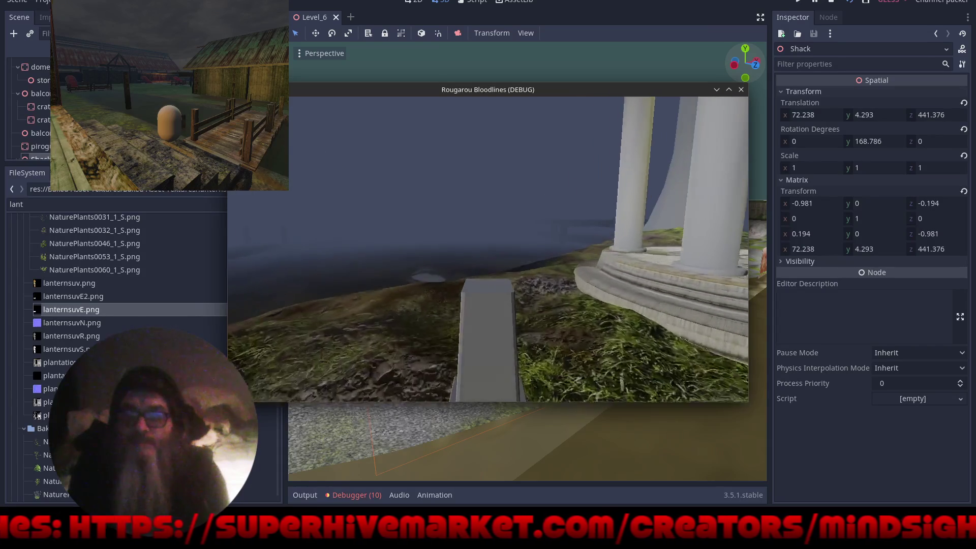
pyautogui.press('a')
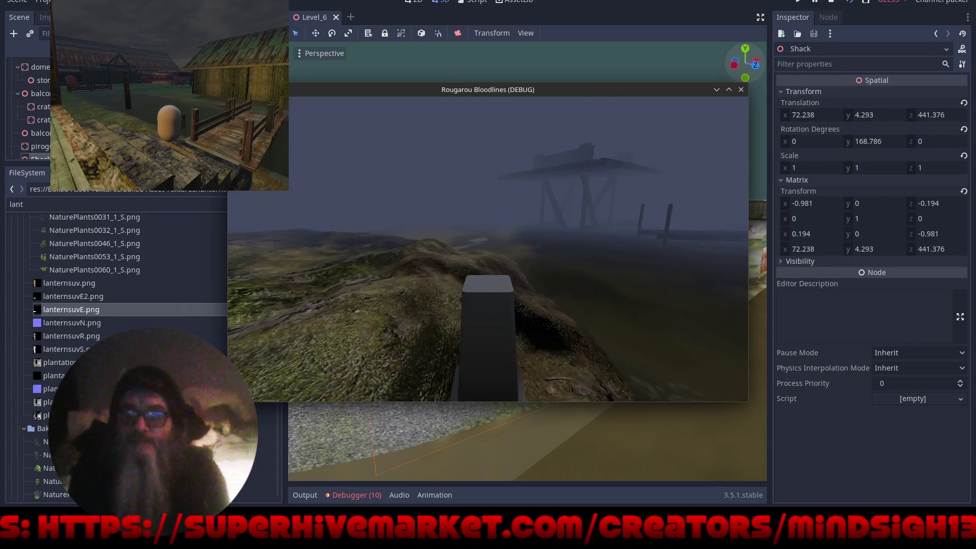
pyautogui.press('w')
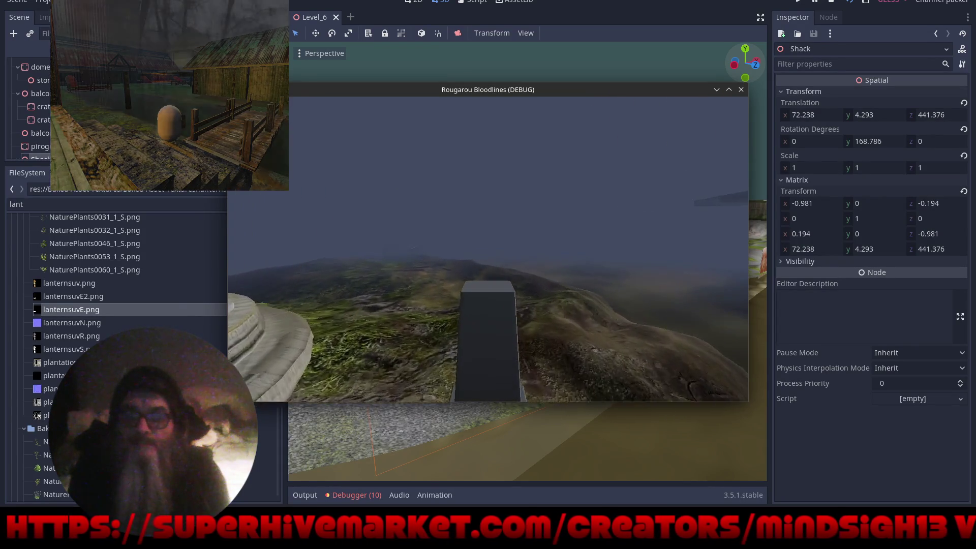
pyautogui.press('w')
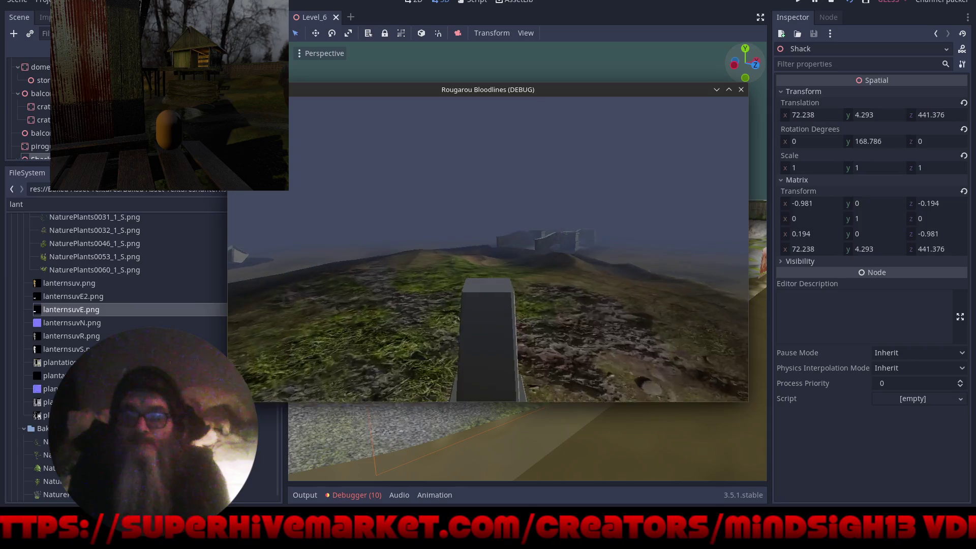
pyautogui.press('w')
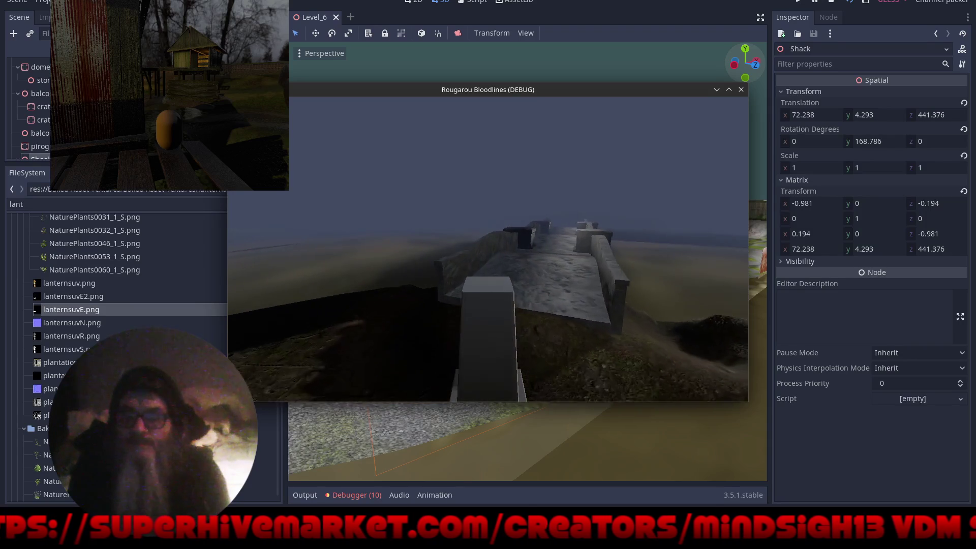
pyautogui.press('F8')
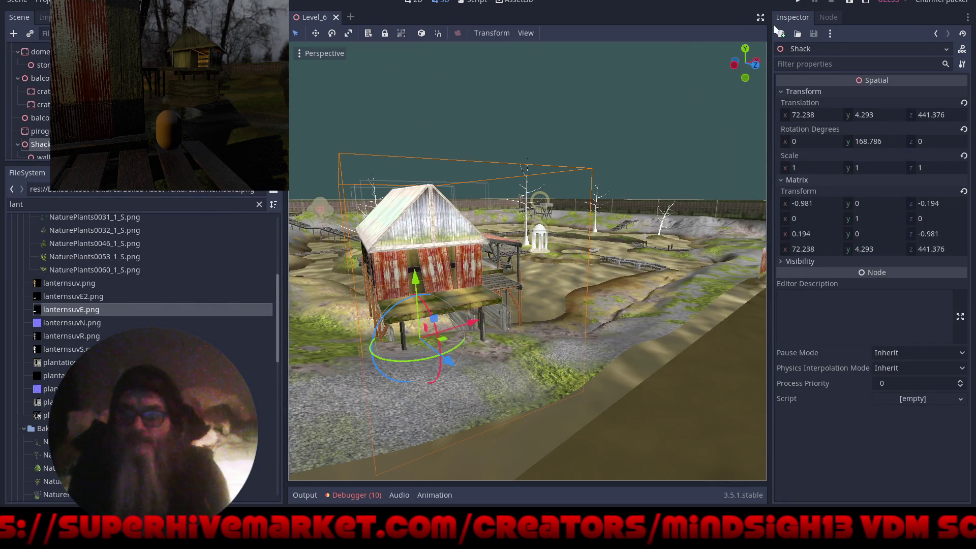
pyautogui.scroll(3, 31, 102)
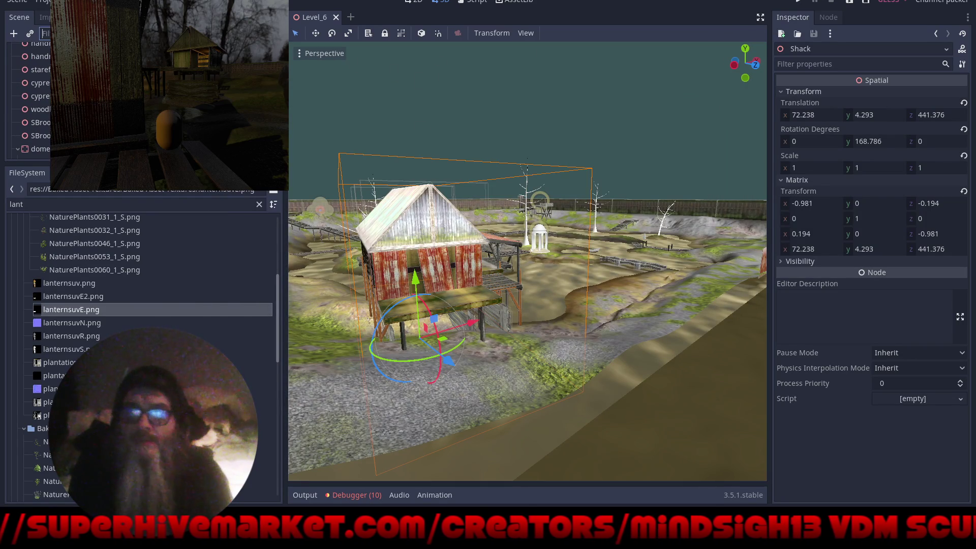
pyautogui.press('F5')
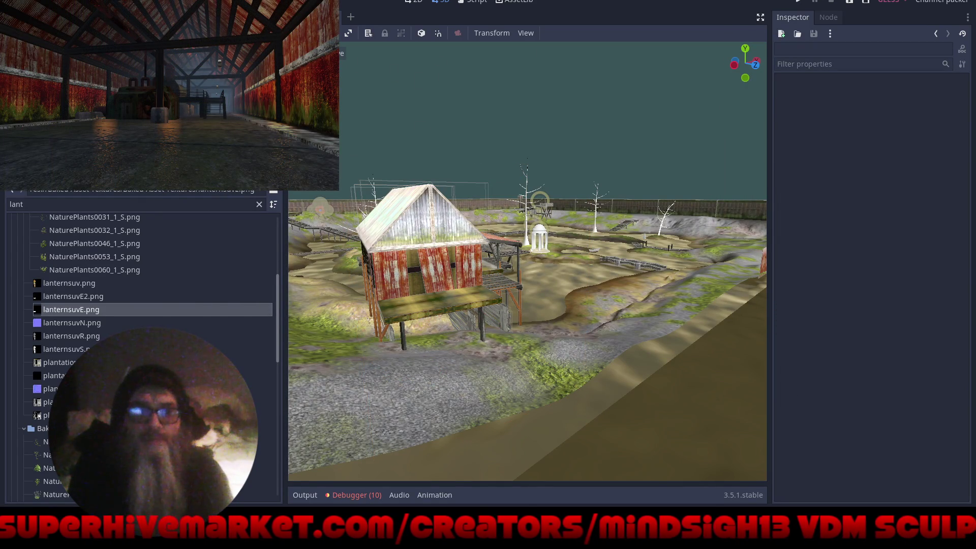
# Move the Player root onto the shack's porch, raised to 75.246, 33.235, 479.327
pyautogui.click(566, 237)
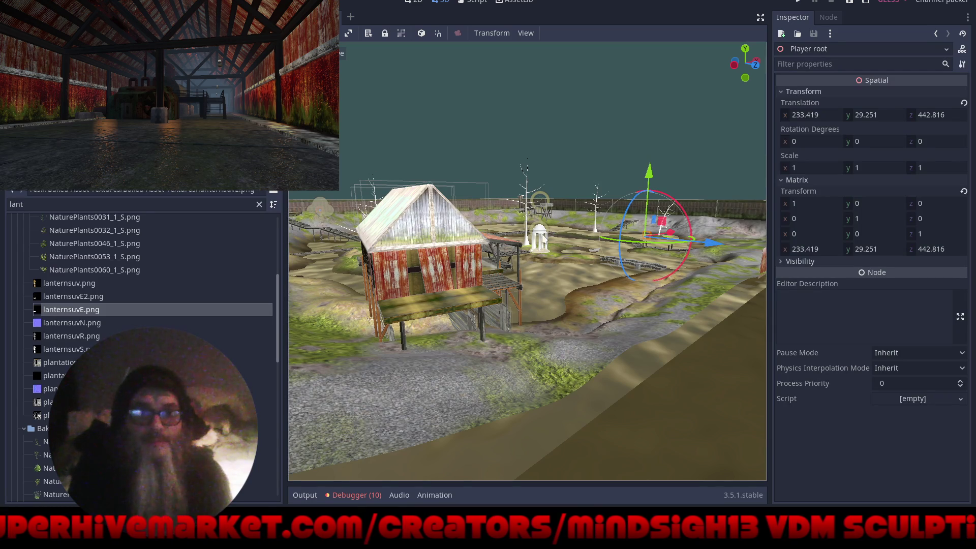
pyautogui.moveTo(671, 238)
pyautogui.mouseDown()
pyautogui.moveTo(524, 302)
pyautogui.moveTo(499, 300)
pyautogui.moveTo(530, 330)
pyautogui.mouseUp()
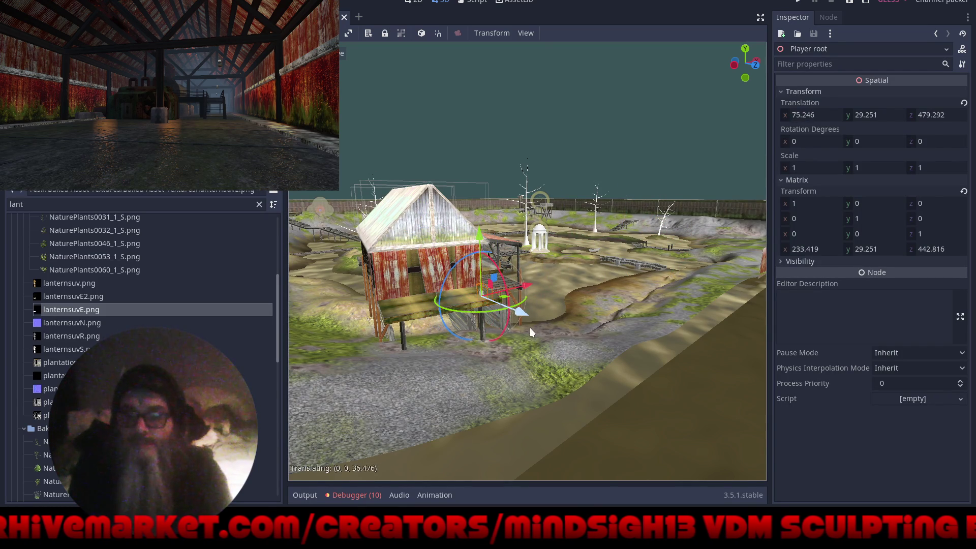
pyautogui.press('f')
pyautogui.scroll(10, 573, 275)
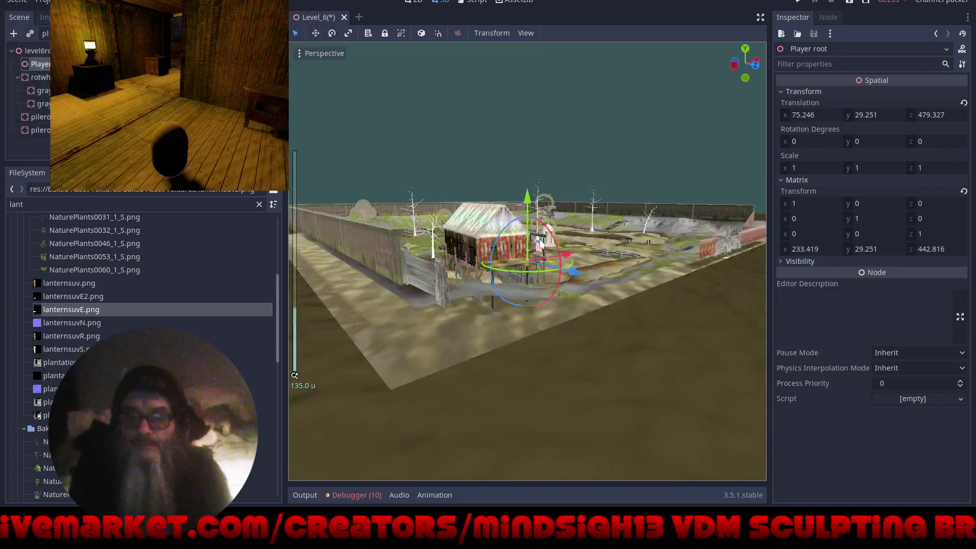
pyautogui.scroll(5, 573, 275)
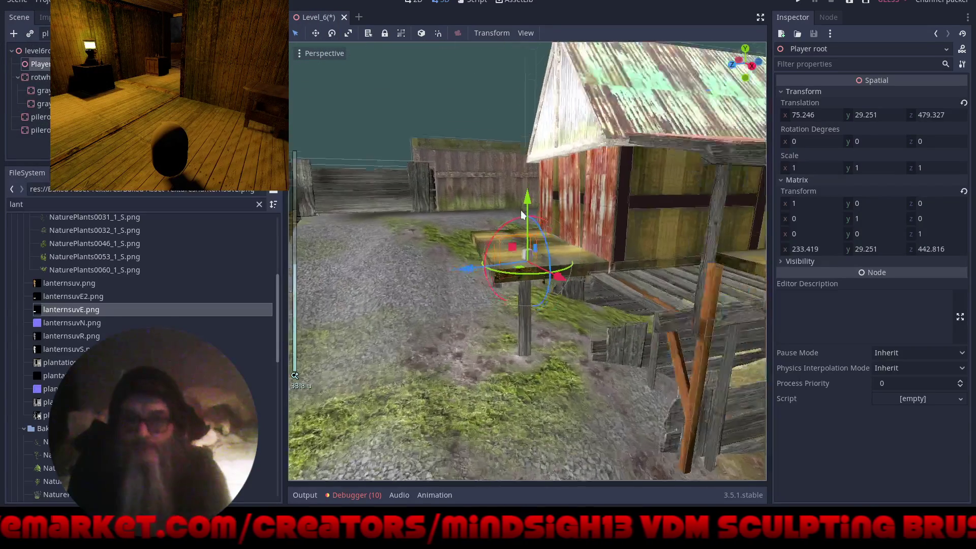
pyautogui.moveTo(529, 204)
pyautogui.mouseDown()
pyautogui.moveTo(535, 169)
pyautogui.moveTo(560, 145)
pyautogui.mouseUp()
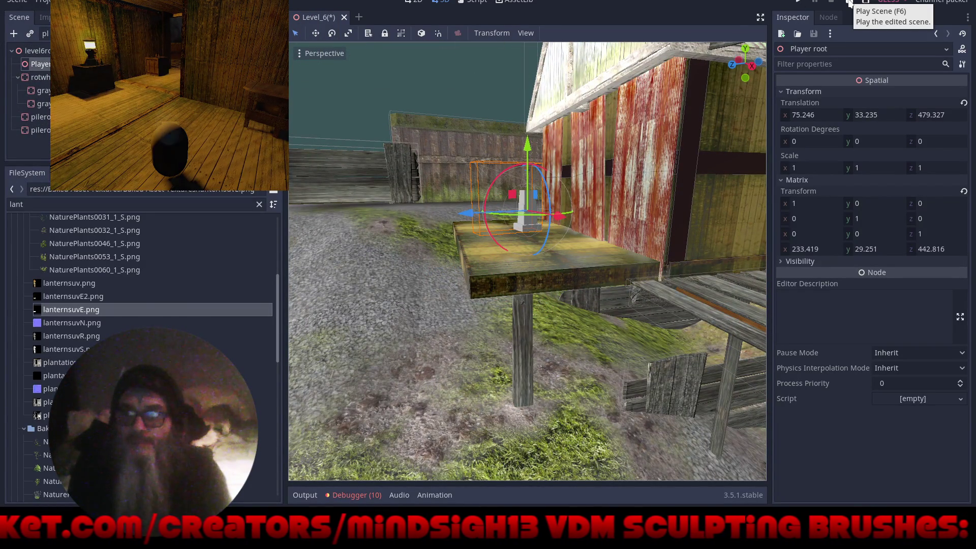
# Tick Fullscreen under Display > Window in Project Settings
pyautogui.click(43, 1)
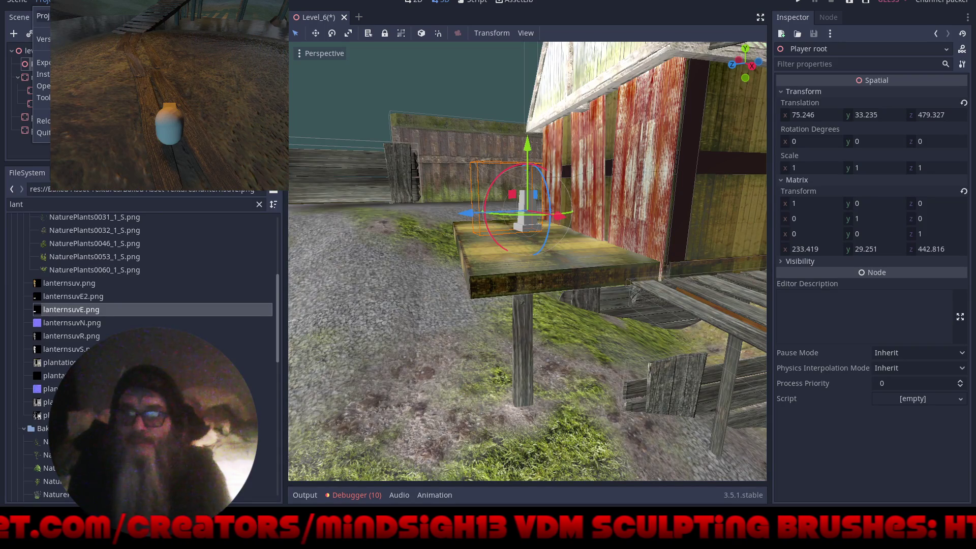
pyautogui.click(43, 15)
pyautogui.click(321, 183)
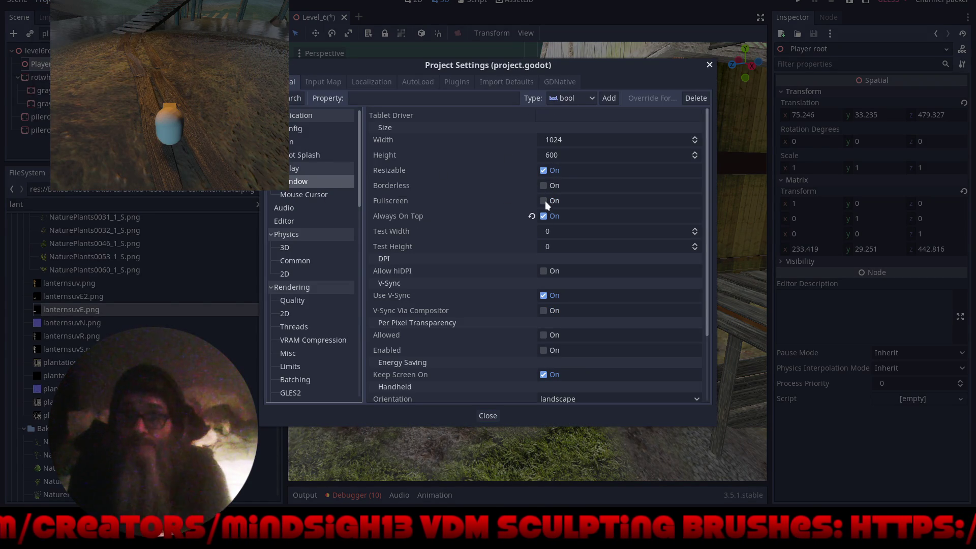
pyautogui.click(544, 200)
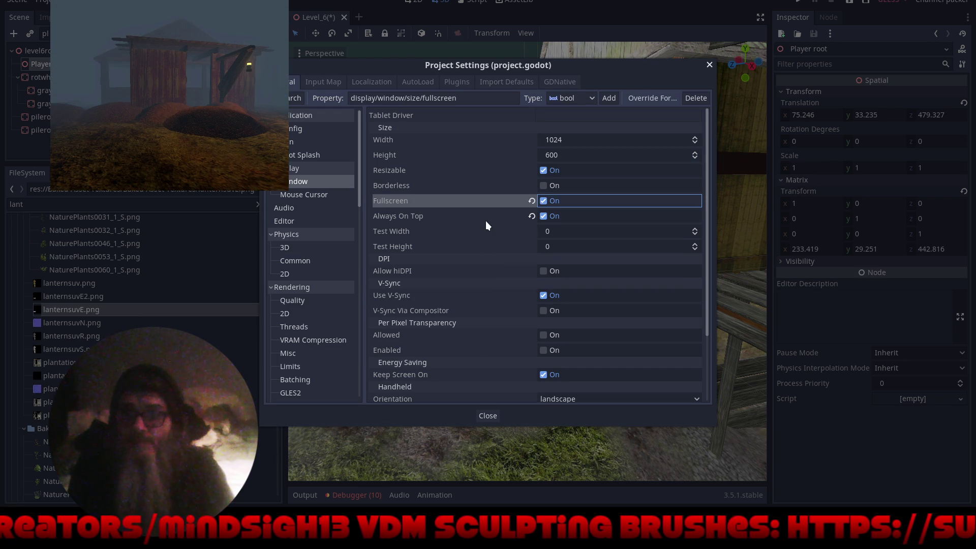
pyautogui.click(487, 416)
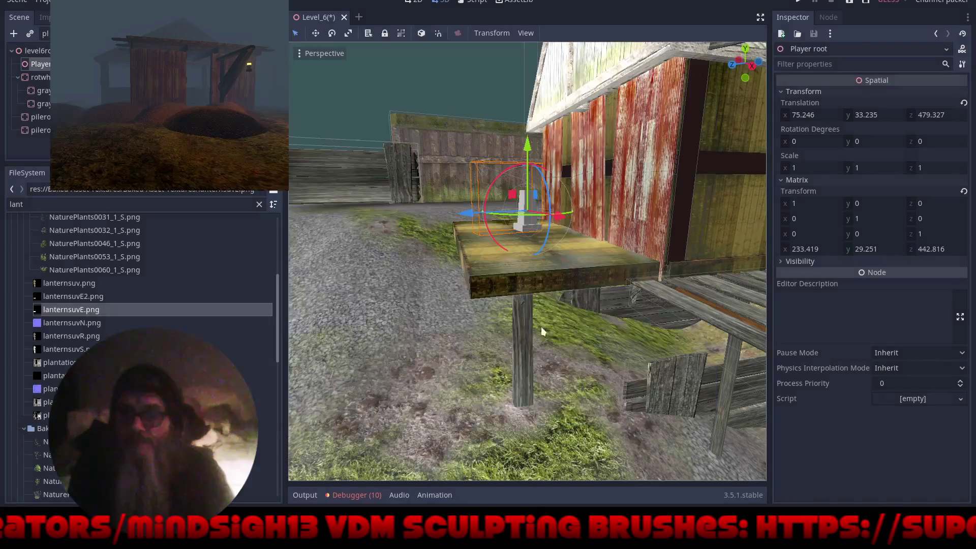
pyautogui.click(849, 3)
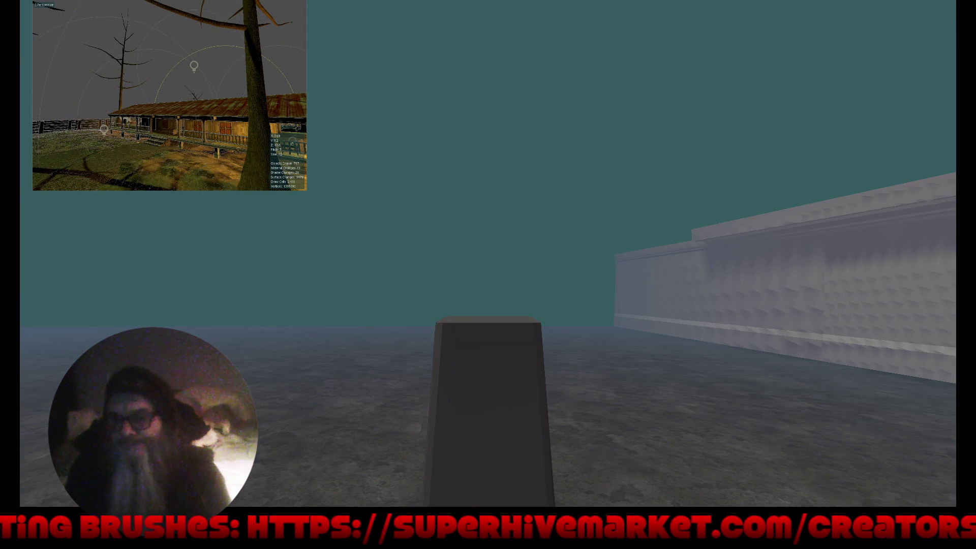
pyautogui.press('F8')
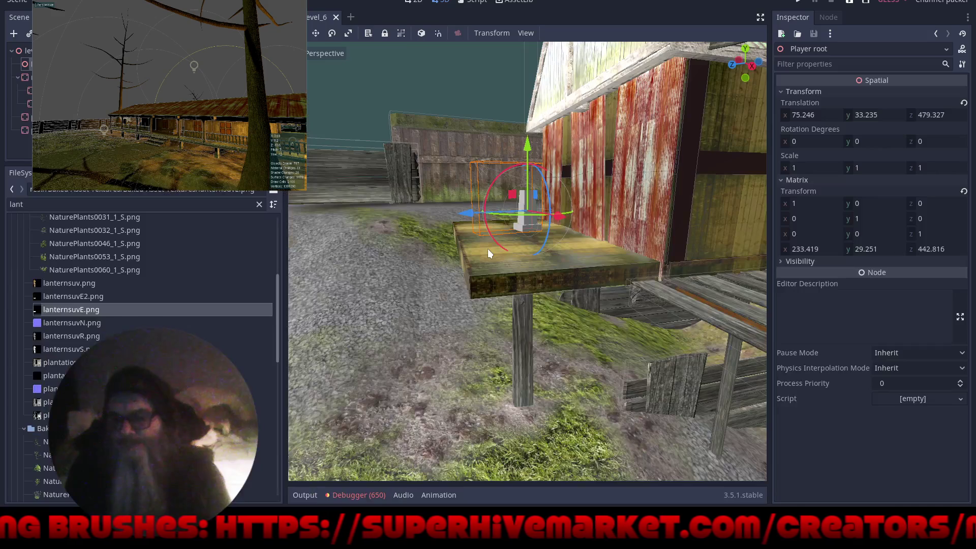
# Open the Player root scene and frame its Player node
pyautogui.moveTo(562, 214); pyautogui.dragTo(457, 167)
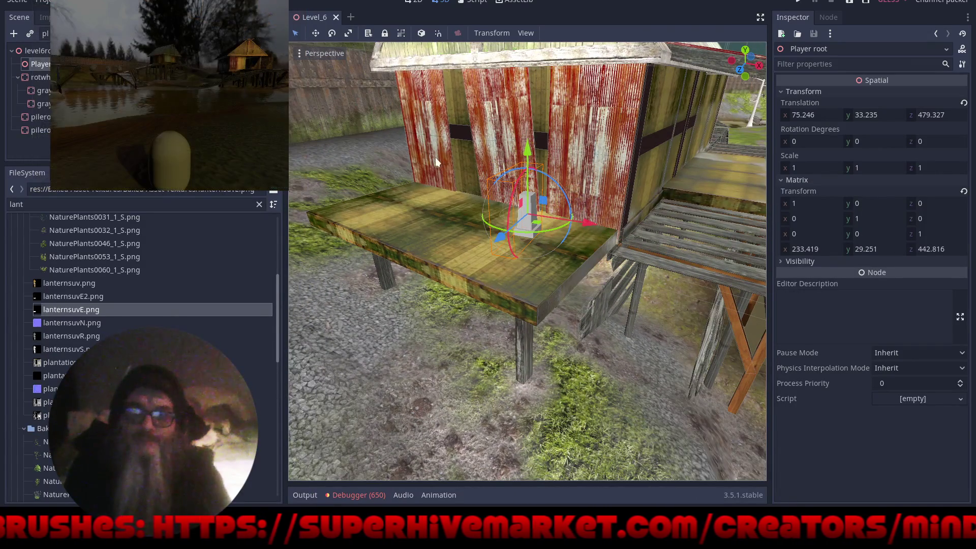
pyautogui.click(270, 64)
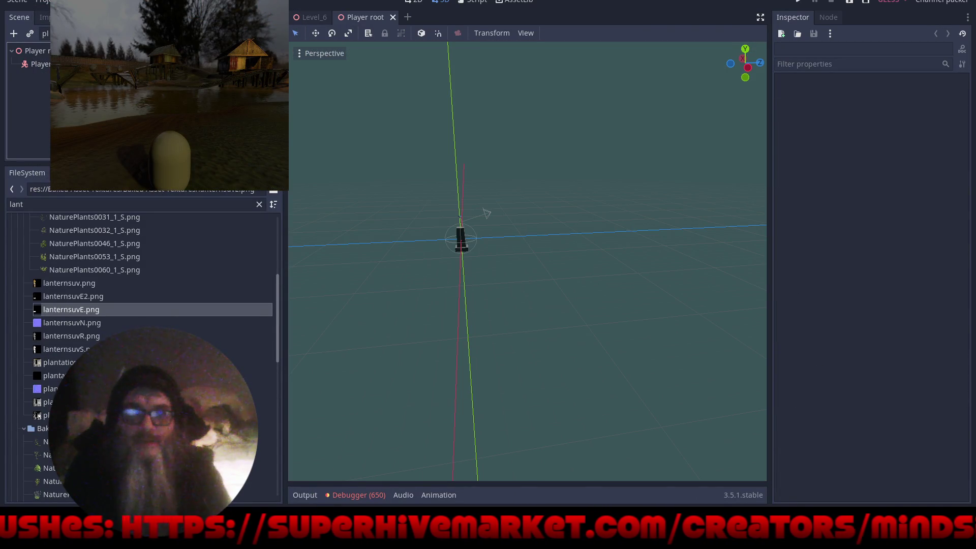
pyautogui.click(485, 213)
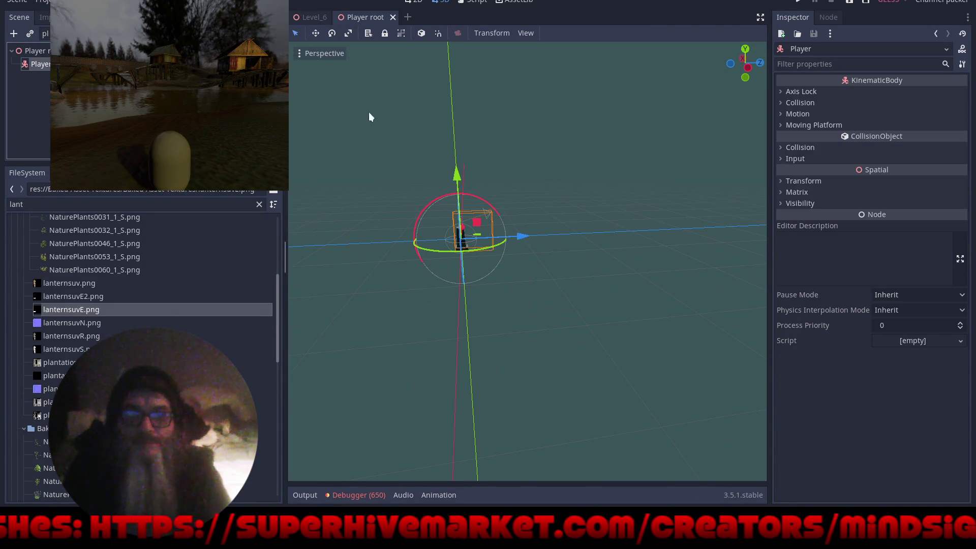
pyautogui.press('f')
pyautogui.scroll(6, 505, 263)
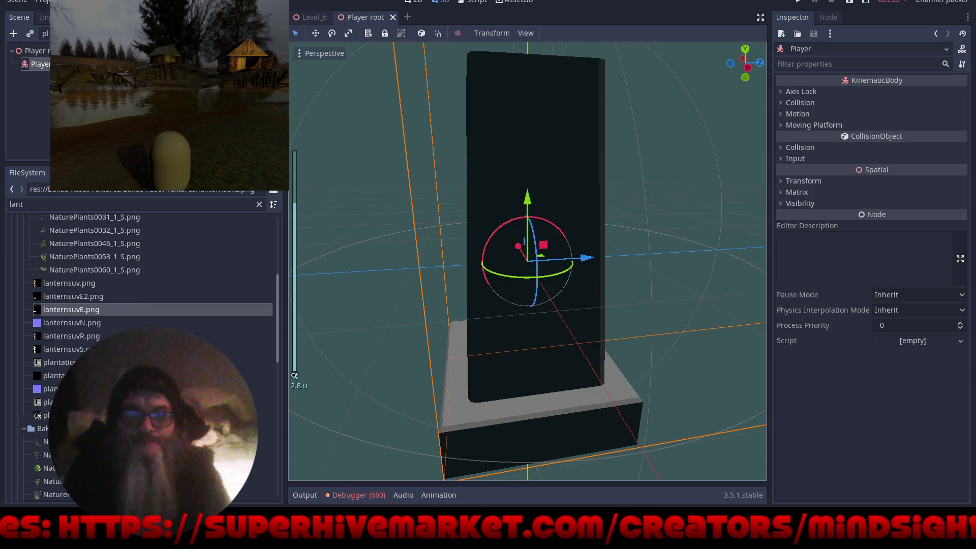
# Open the test_player scene, frame its Player node and orbit around the pillar
pyautogui.click(269, 63)
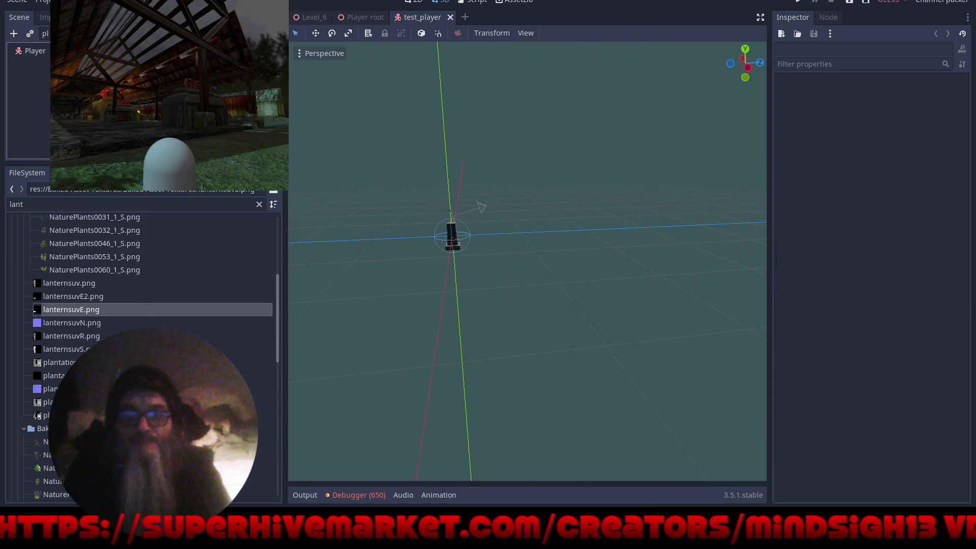
pyautogui.click(479, 203)
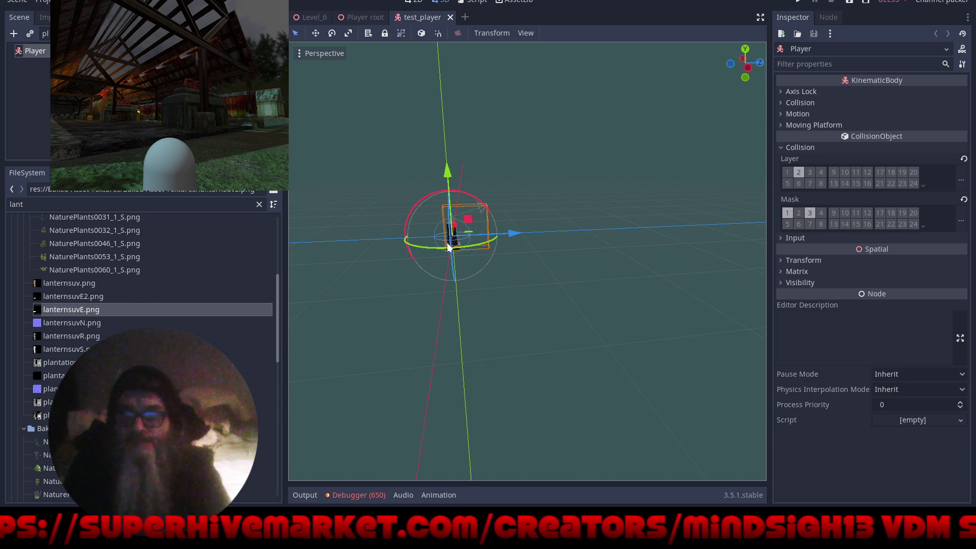
pyautogui.scroll(2, 474, 224)
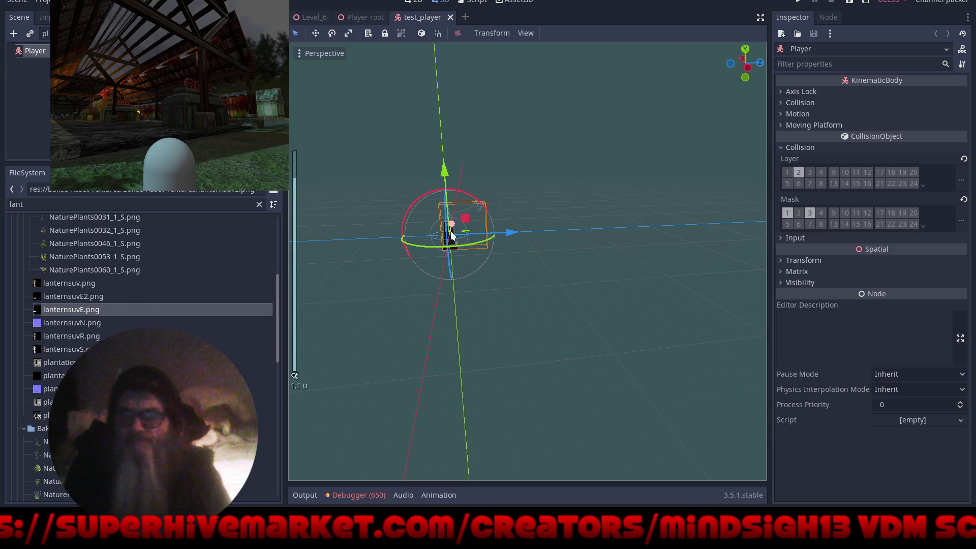
pyautogui.press('f')
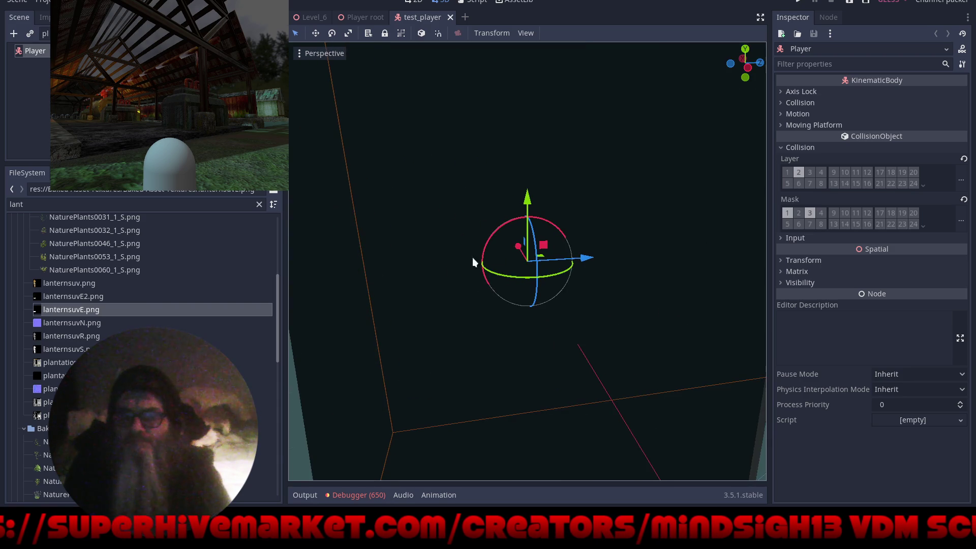
pyautogui.scroll(-10, 434, 225)
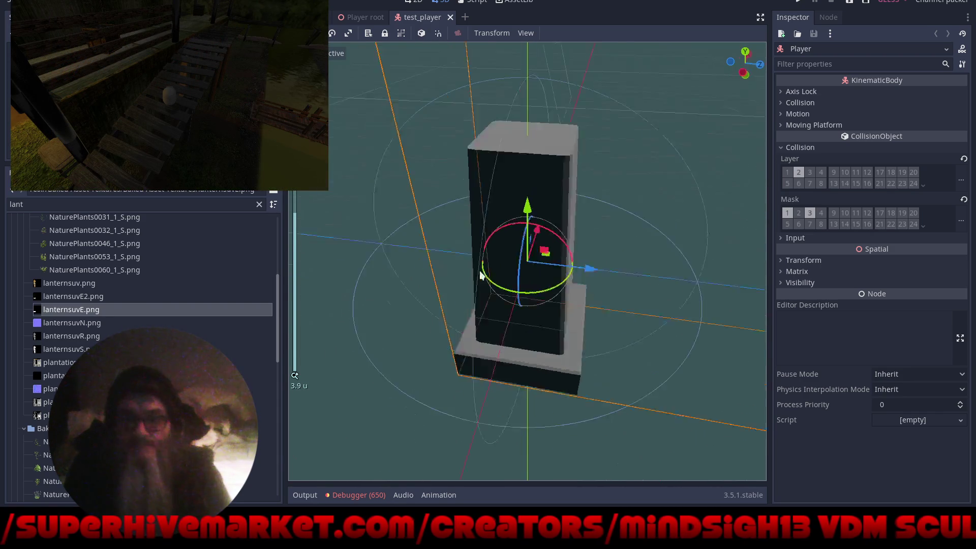
pyautogui.moveTo(422, 249); pyautogui.dragTo(457, 265)
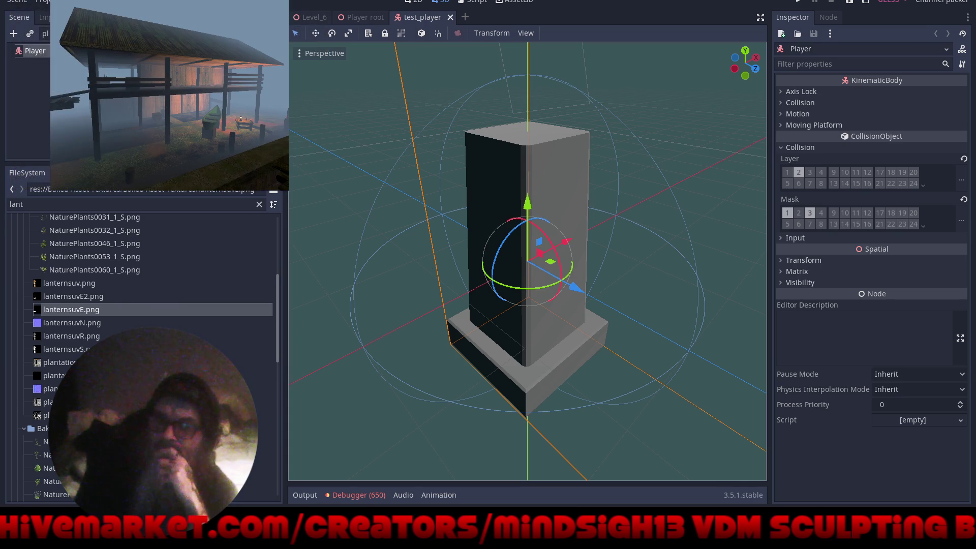
pyautogui.click(46, 34)
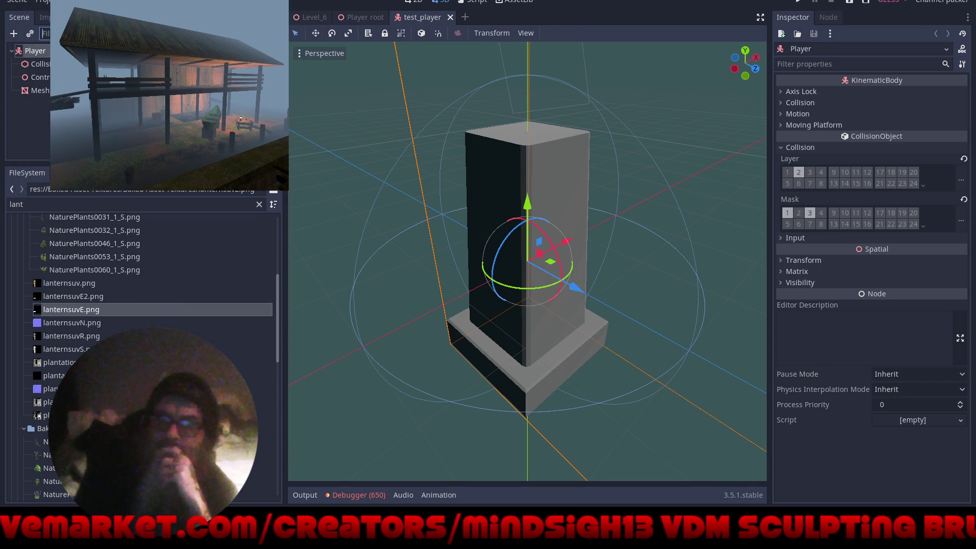
# Load a stone material from the materials folder as the Mesh's material override and save test_player
pyautogui.click(36, 91)
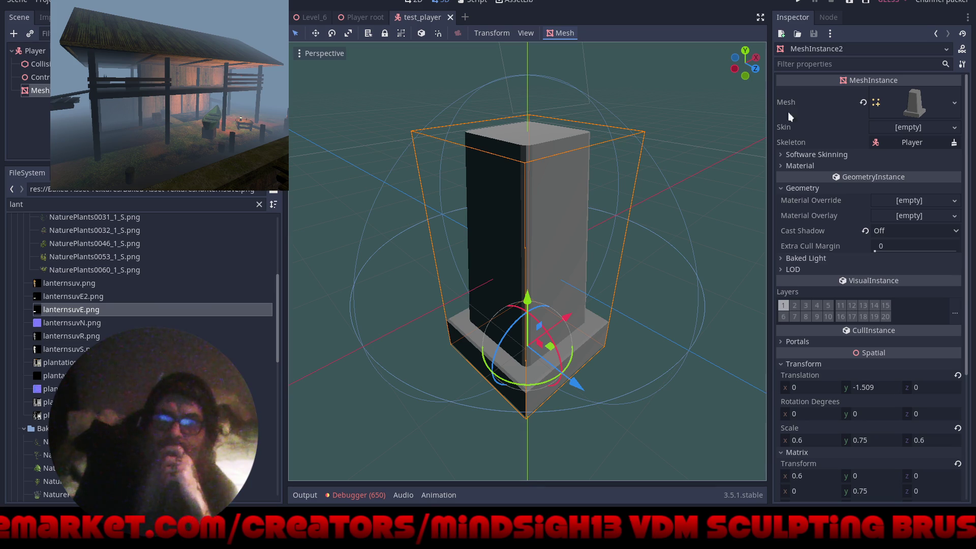
pyautogui.click(859, 166)
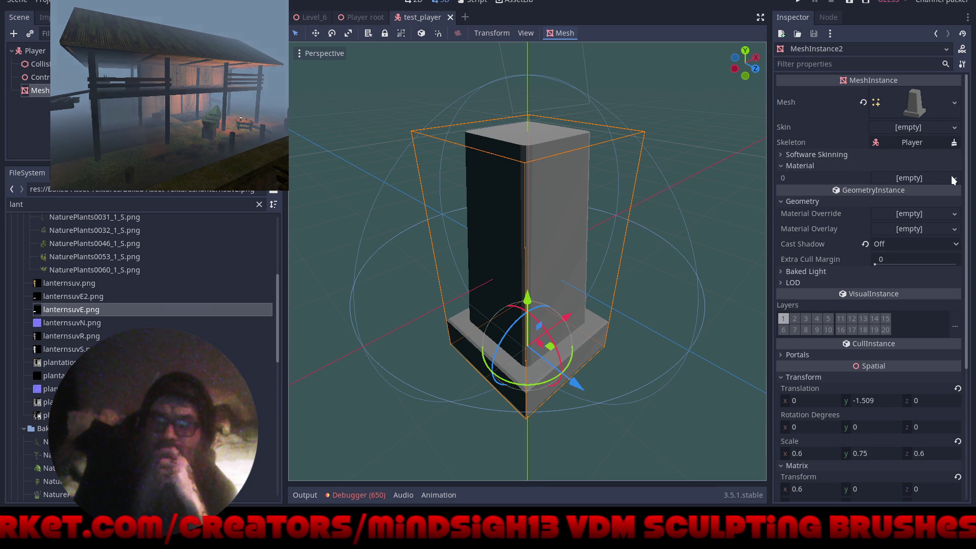
pyautogui.click(955, 214)
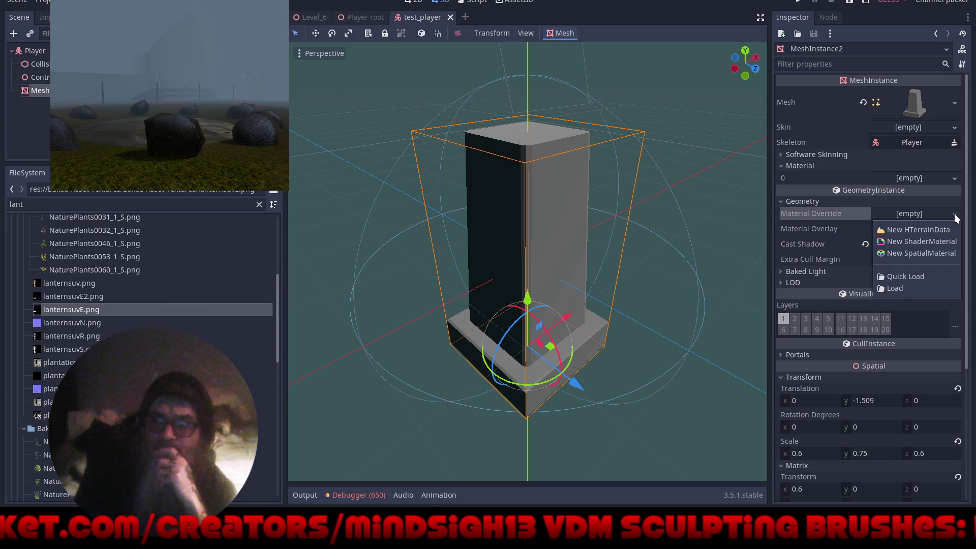
pyautogui.click(914, 287)
pyautogui.click(385, 176)
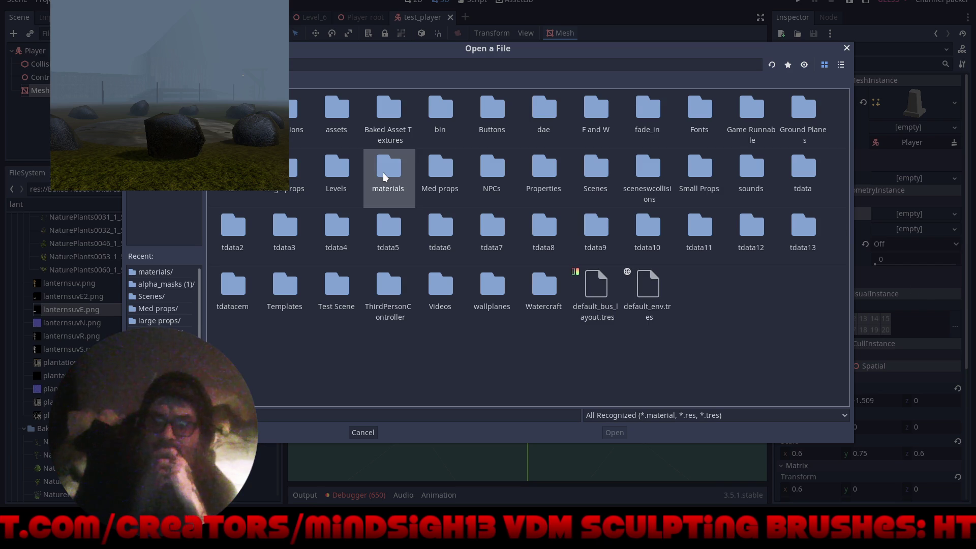
pyautogui.doubleClick(385, 176)
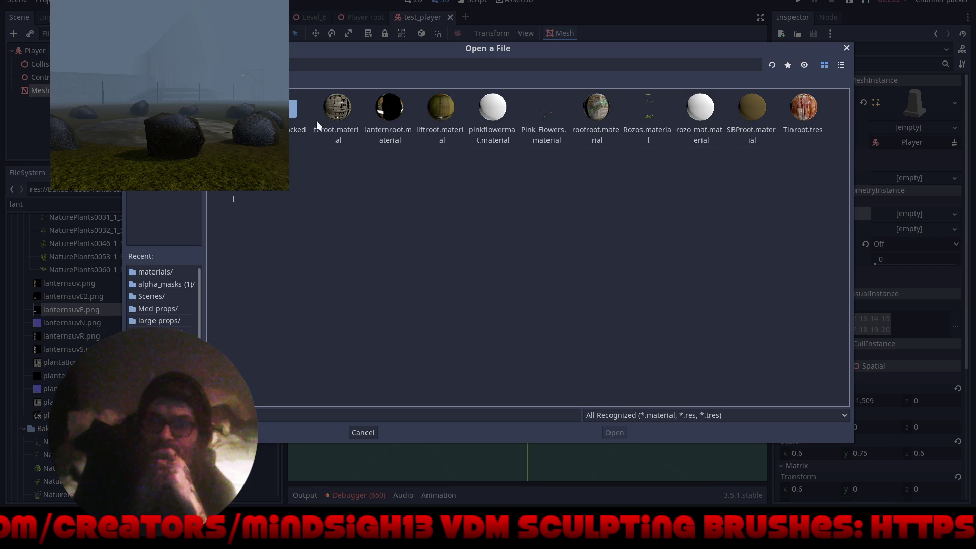
pyautogui.hotkey('alt', 'Left')
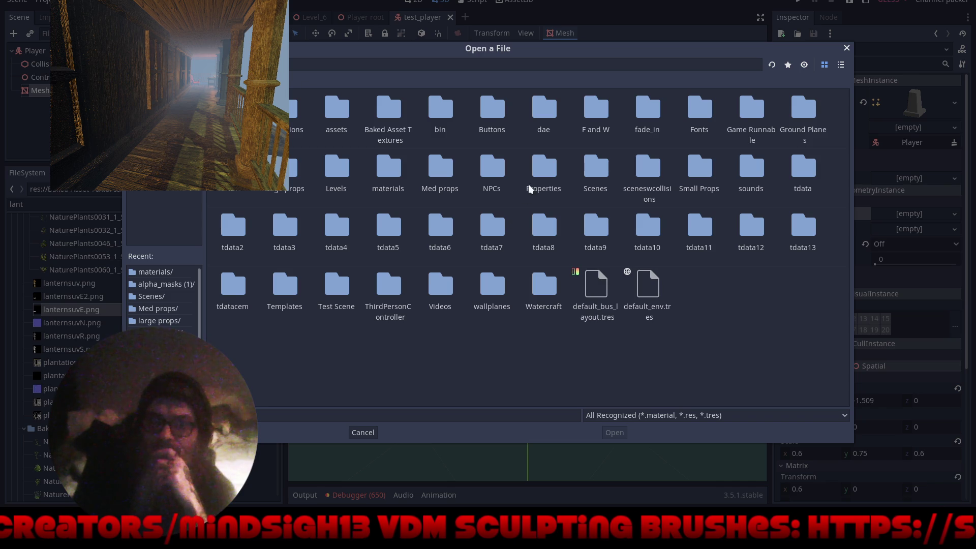
pyautogui.doubleClick(386, 170)
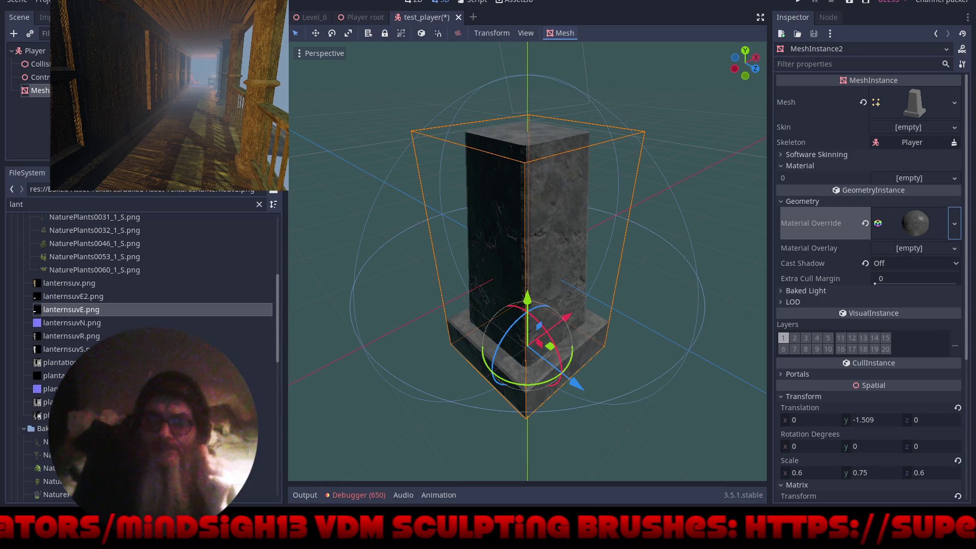
pyautogui.hotkey('ctrl', 's')
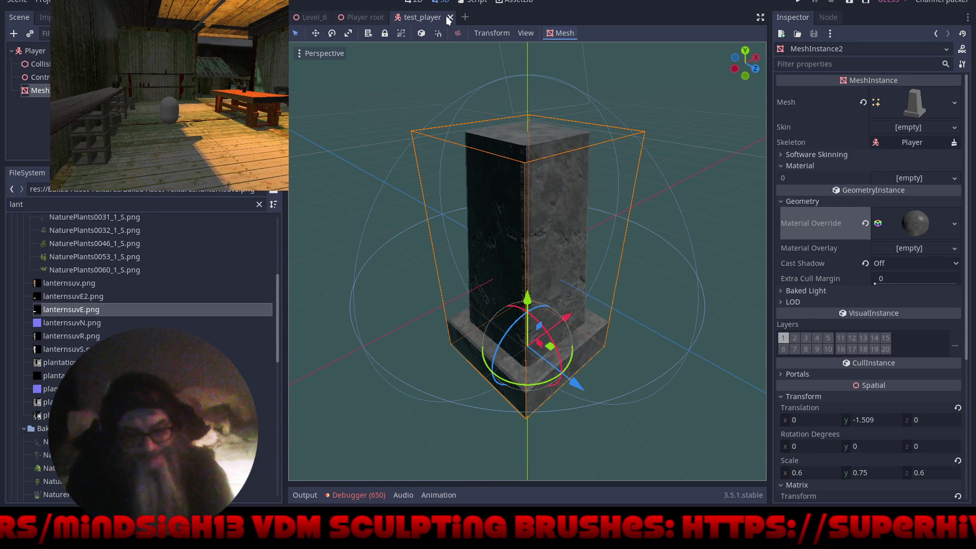
pyautogui.click(450, 17)
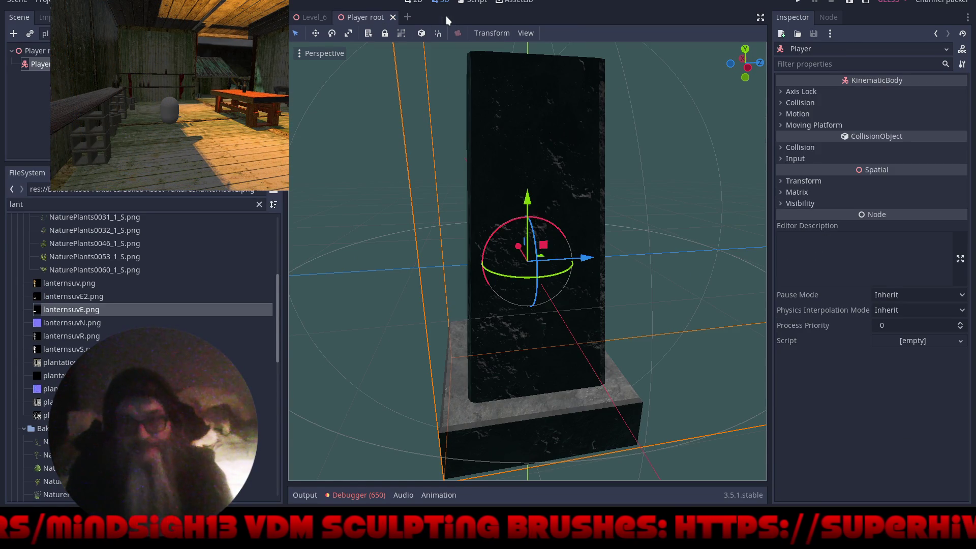
# Close the Player root scene, view Level_6 from above and clear the Scene filter
pyautogui.click(394, 18)
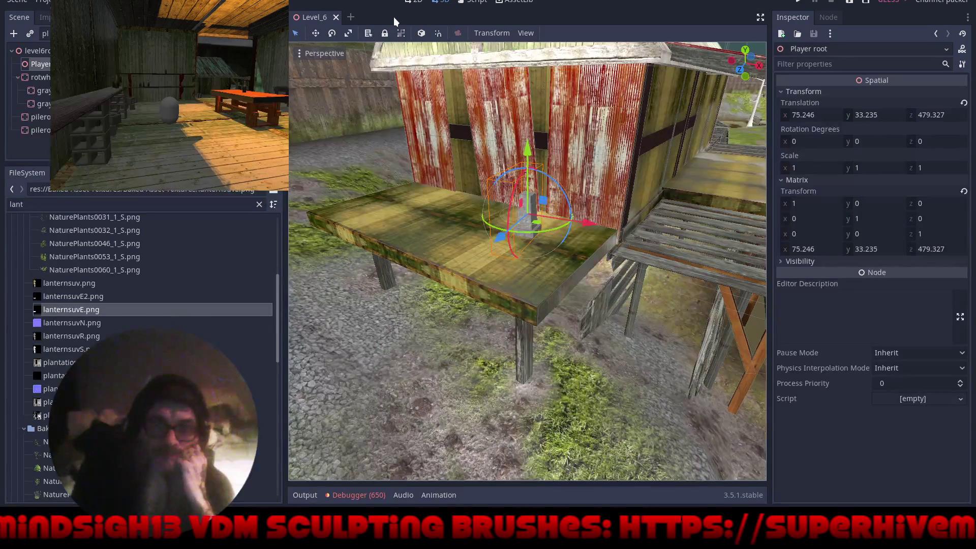
pyautogui.moveTo(539, 229); pyautogui.dragTo(697, 224)
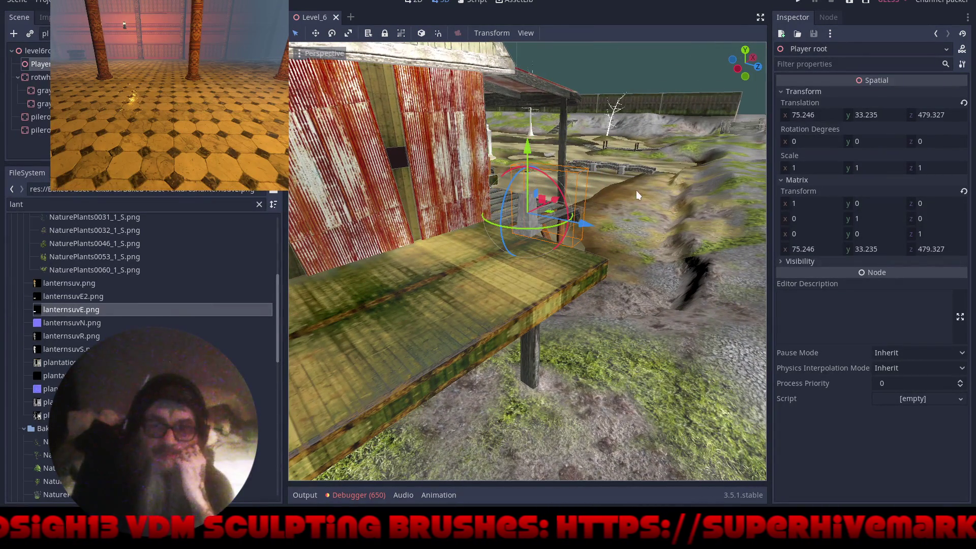
pyautogui.scroll(-3, 655, 189)
pyautogui.moveTo(655, 189)
pyautogui.mouseDown()
pyautogui.moveTo(629, 327)
pyautogui.moveTo(642, 438)
pyautogui.mouseUp()
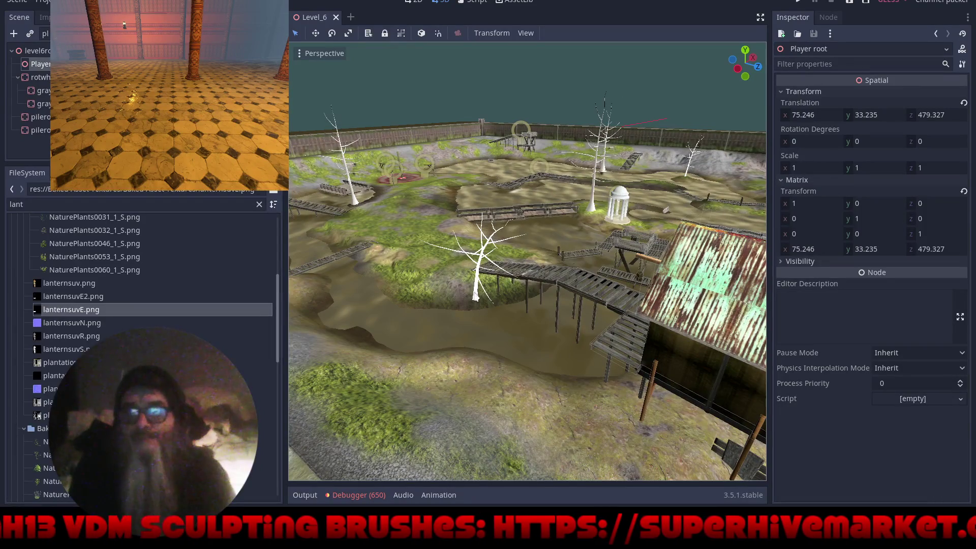
pyautogui.click(425, 174)
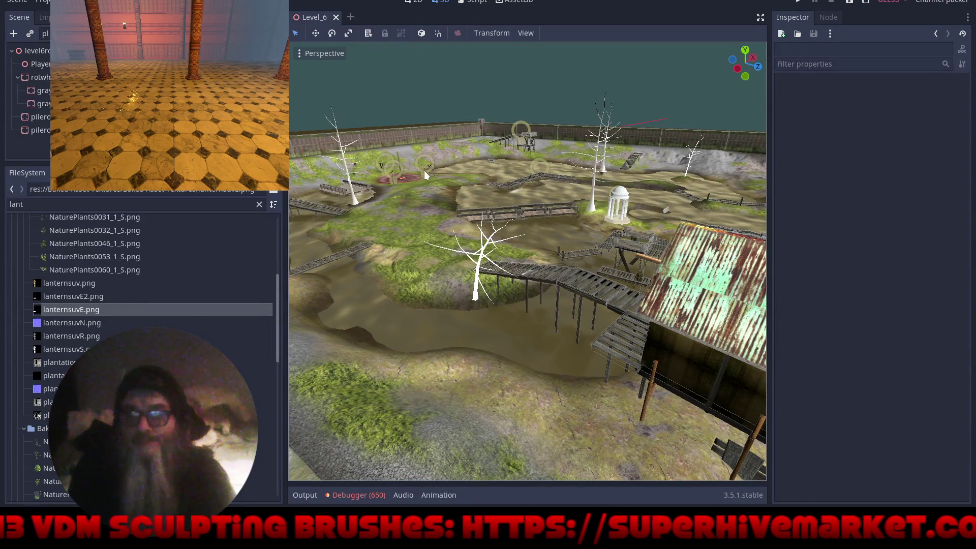
pyautogui.click(254, 34)
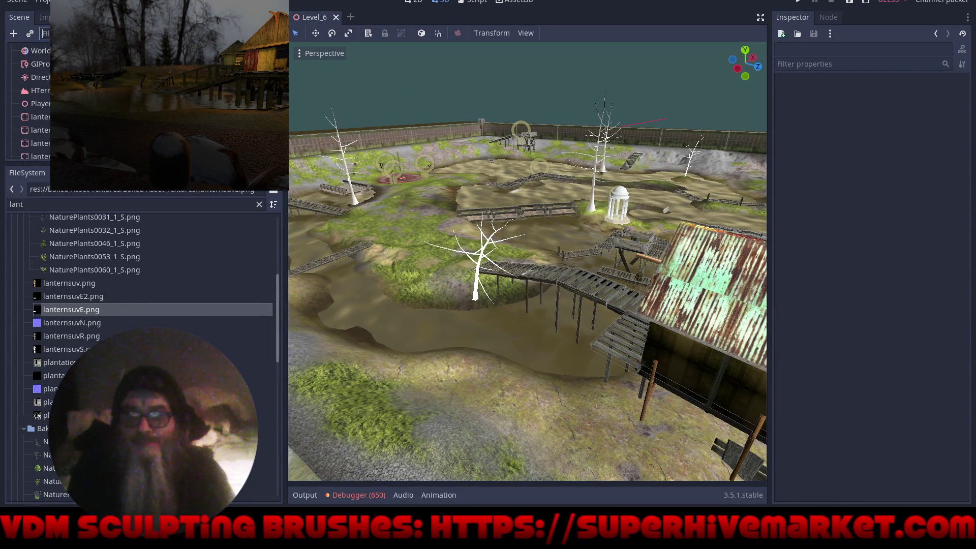
# Select a lantern in Level_6 and scroll through its properties
pyautogui.click(425, 178)
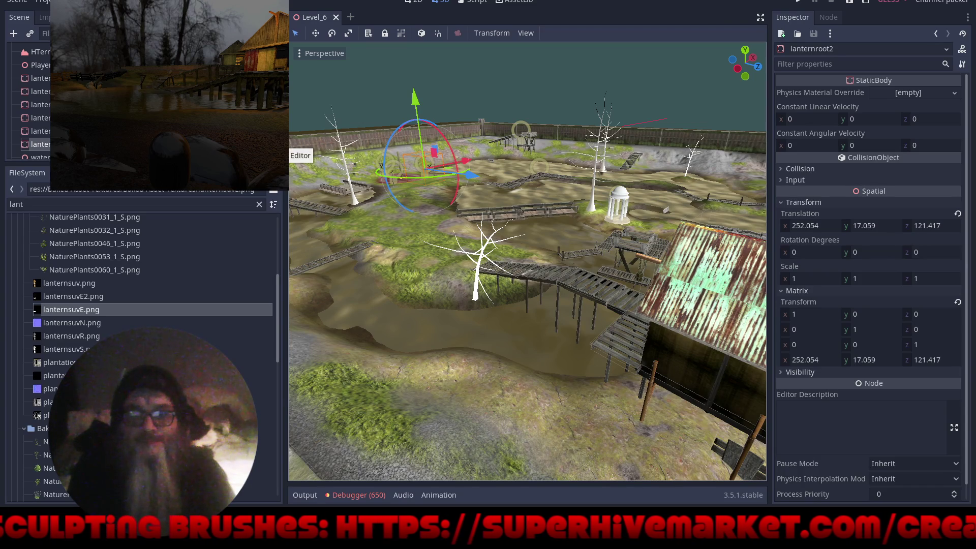
pyautogui.scroll(-5, 28, 97)
pyautogui.scroll(-3, 28, 96)
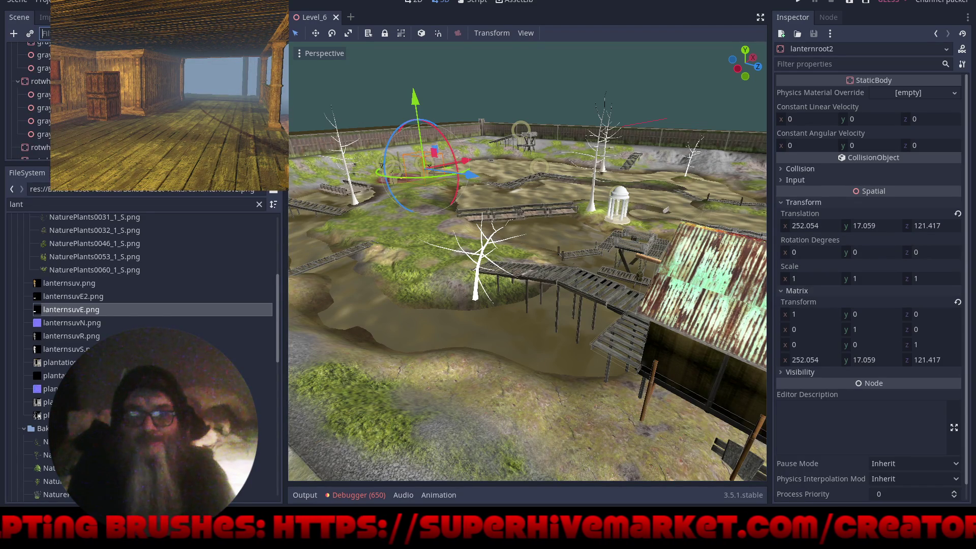
pyautogui.write('onalLight.gd')
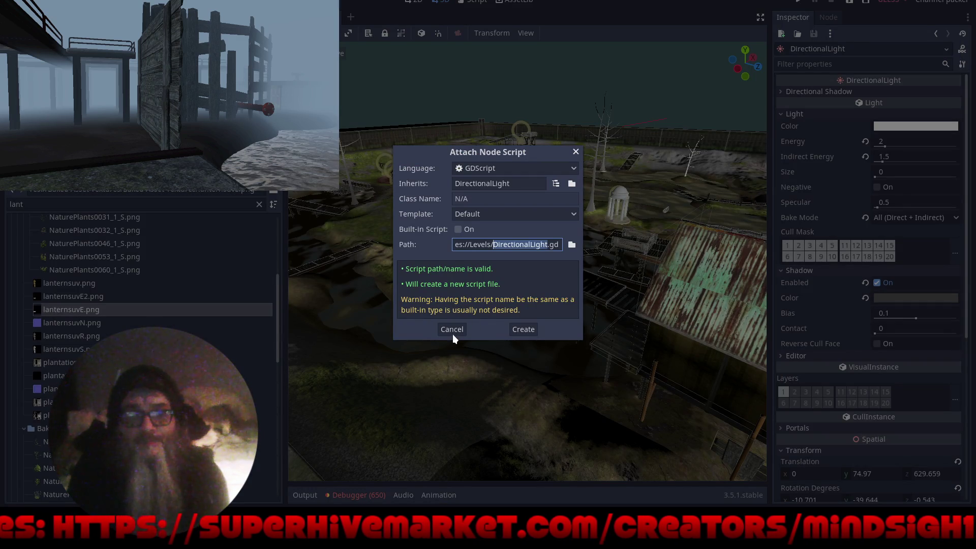
# Cancel the Attach Node Script dialog and make the scene tree panel much taller
pyautogui.click(452, 330)
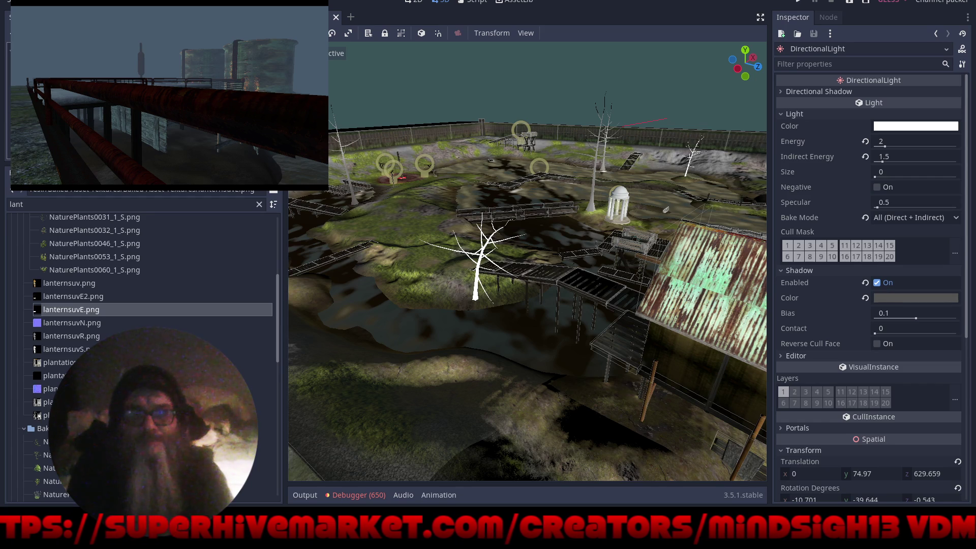
pyautogui.moveTo(425, 198)
pyautogui.mouseDown()
pyautogui.moveTo(414, 192)
pyautogui.moveTo(534, 245)
pyautogui.moveTo(674, 262)
pyautogui.moveTo(717, 198)
pyautogui.moveTo(420, 425)
pyautogui.moveTo(401, 459)
pyautogui.moveTo(504, 422)
pyautogui.moveTo(494, 398)
pyautogui.moveTo(451, 397)
pyautogui.moveTo(720, 398)
pyautogui.moveTo(610, 399)
pyautogui.mouseUp()
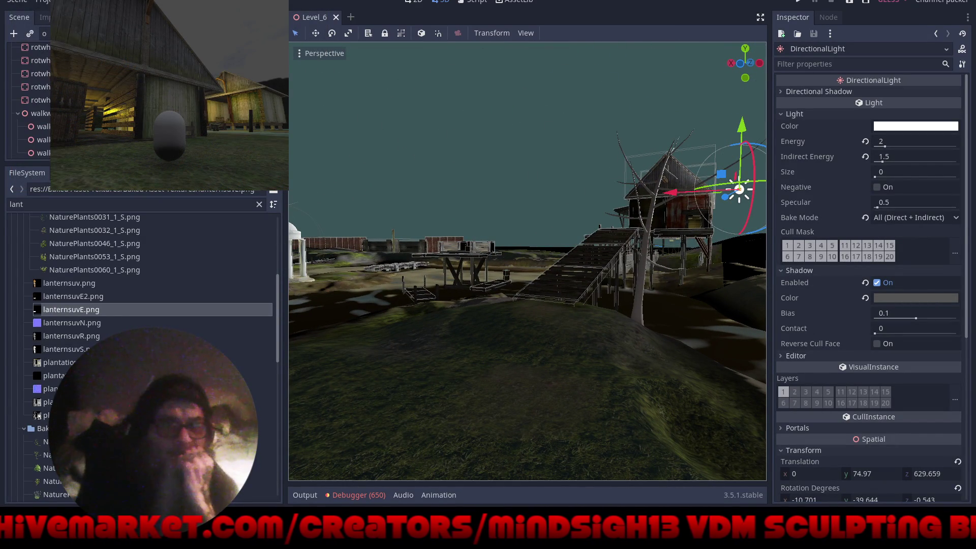
pyautogui.moveTo(153, 165); pyautogui.dragTo(153, 445)
pyautogui.moveTo(278, 208); pyautogui.dragTo(277, 453)
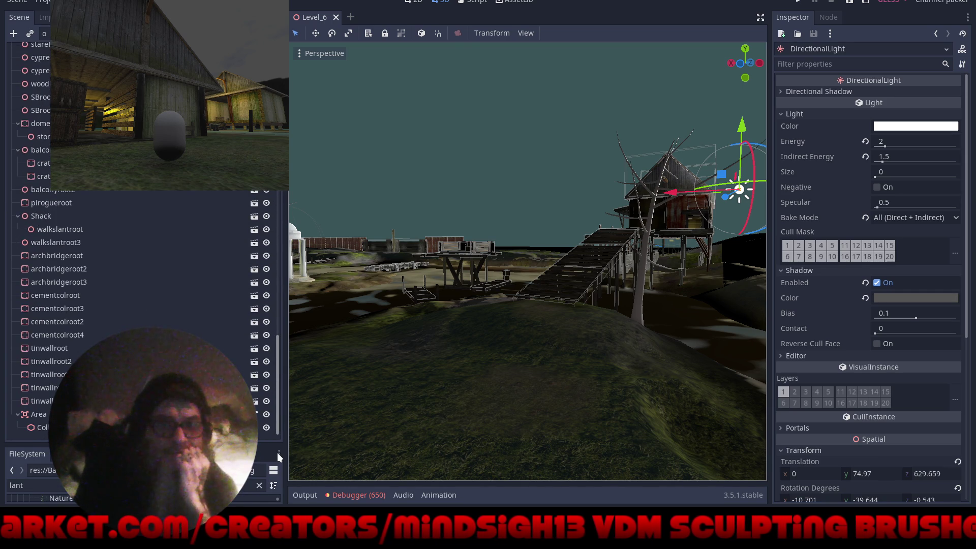
# Focus the view on the DirectionalLight and frame it together with the terrain
pyautogui.scroll(10, 275, 312)
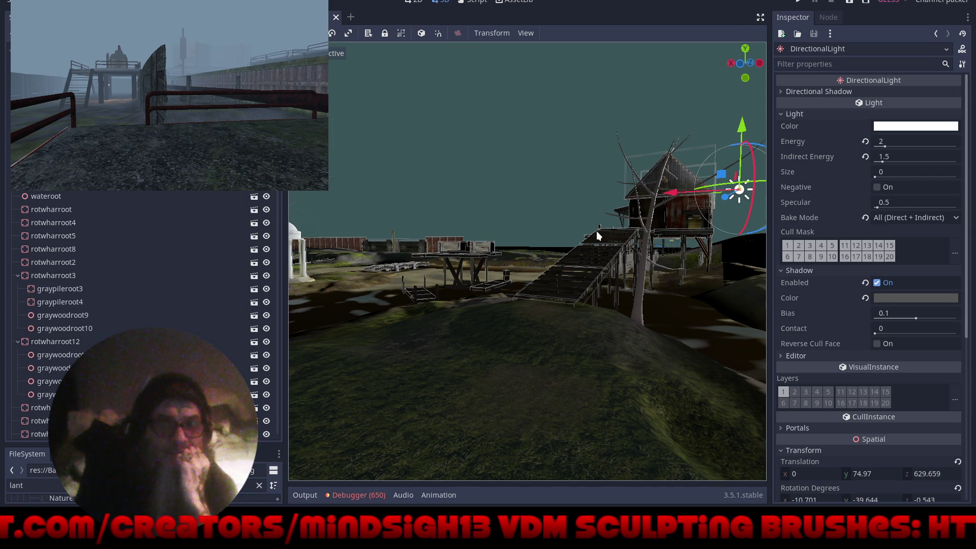
pyautogui.press('f')
pyautogui.scroll(2, 569, 254)
pyautogui.moveTo(542, 319); pyautogui.dragTo(333, 333)
pyautogui.moveTo(414, 320); pyautogui.dragTo(453, 409)
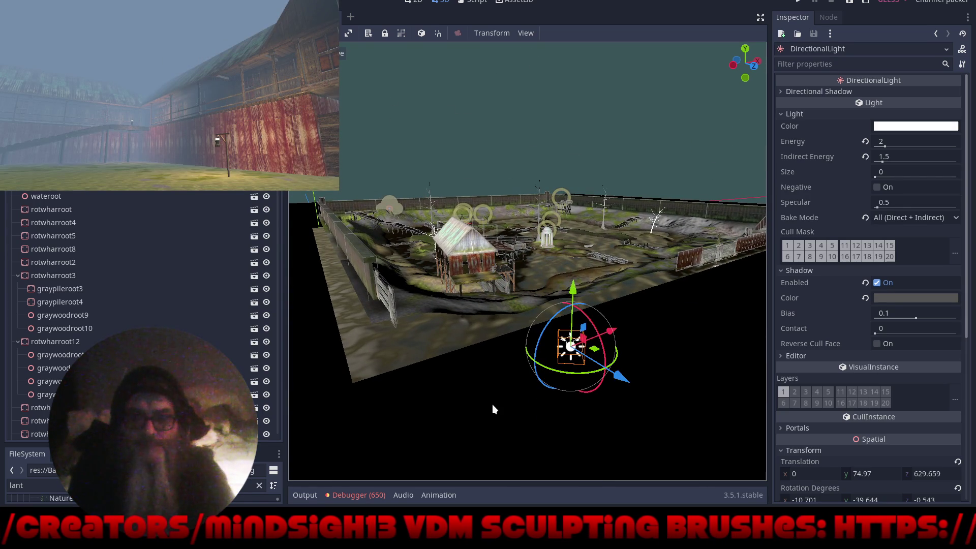
# Rotate the DirectionalLight about 36 degrees and move it toward the barn
pyautogui.moveTo(605, 348); pyautogui.dragTo(589, 316)
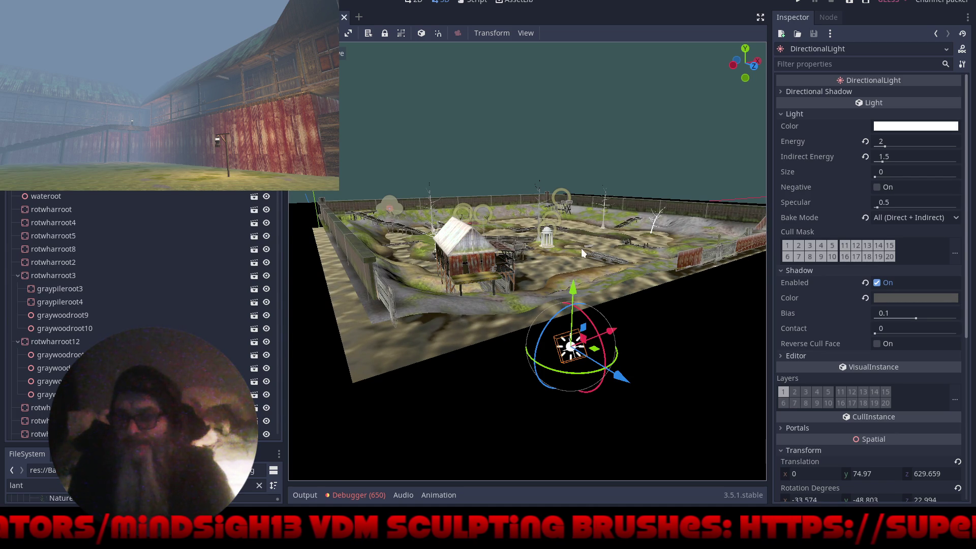
pyautogui.moveTo(639, 286)
pyautogui.mouseDown()
pyautogui.moveTo(500, 285)
pyautogui.moveTo(618, 325)
pyautogui.mouseUp()
pyautogui.moveTo(606, 400)
pyautogui.mouseDown()
pyautogui.moveTo(617, 396)
pyautogui.moveTo(493, 367)
pyautogui.moveTo(545, 415)
pyautogui.moveTo(351, 280)
pyautogui.moveTo(425, 277)
pyautogui.moveTo(503, 331)
pyautogui.mouseUp()
# Lower the light about 44 units and shift it about 47 units along Z to 396.088
pyautogui.scroll(-3, 502, 326)
pyautogui.moveTo(463, 155); pyautogui.dragTo(482, 305)
pyautogui.moveTo(430, 399)
pyautogui.mouseDown()
pyautogui.moveTo(525, 324)
pyautogui.moveTo(636, 295)
pyautogui.moveTo(439, 291)
pyautogui.moveTo(501, 305)
pyautogui.moveTo(733, 296)
pyautogui.moveTo(391, 308)
pyautogui.moveTo(521, 308)
pyautogui.moveTo(451, 352)
pyautogui.moveTo(401, 344)
pyautogui.moveTo(744, 337)
pyautogui.moveTo(687, 178)
pyautogui.moveTo(531, 411)
pyautogui.moveTo(455, 407)
pyautogui.moveTo(461, 367)
pyautogui.mouseUp()
pyautogui.scroll(3, 559, 304)
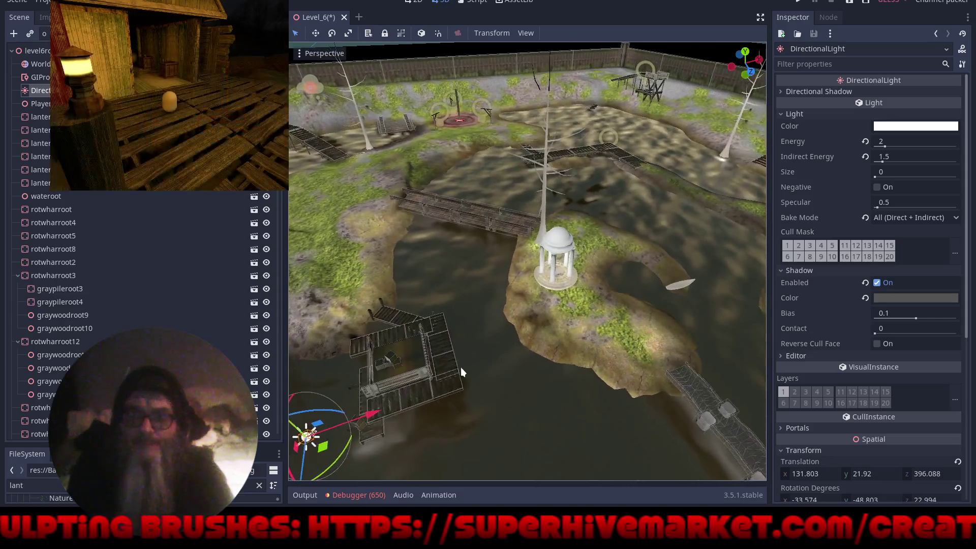
pyautogui.click(561, 246)
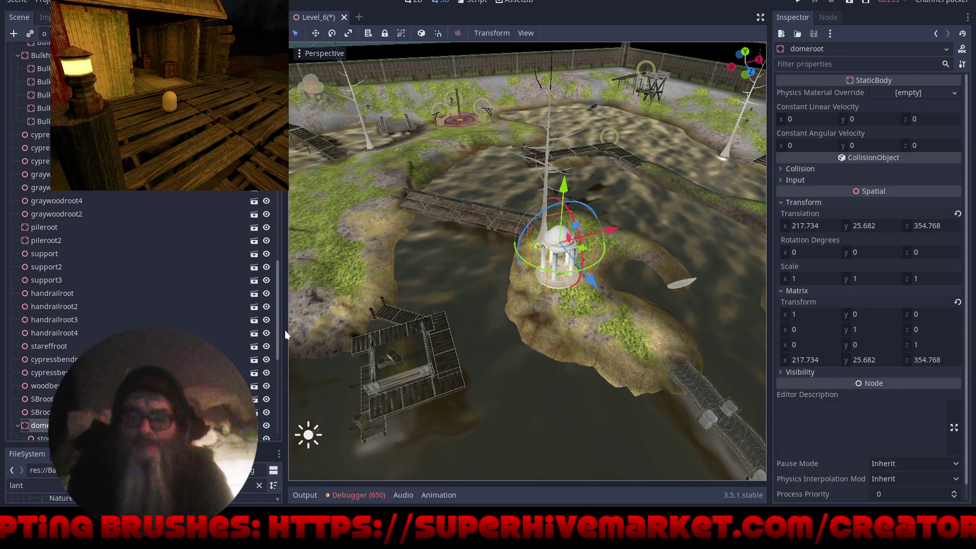
# Play-test the level in first person with F5, then open the debugger's error list
pyautogui.press('F5')
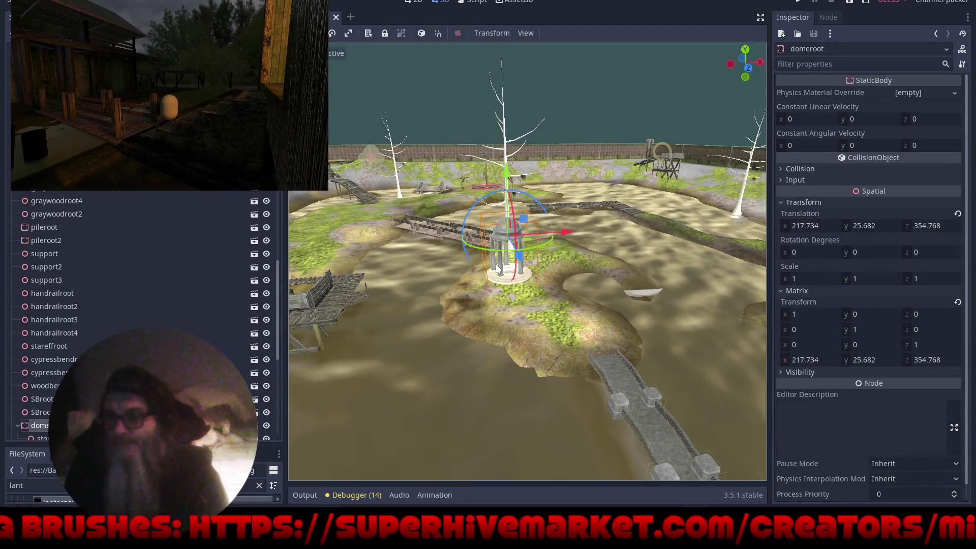
pyautogui.click(346, 497)
# Review the 14 logged warnings in an enlarged debugger log, then shrink it back
pyautogui.click(356, 366)
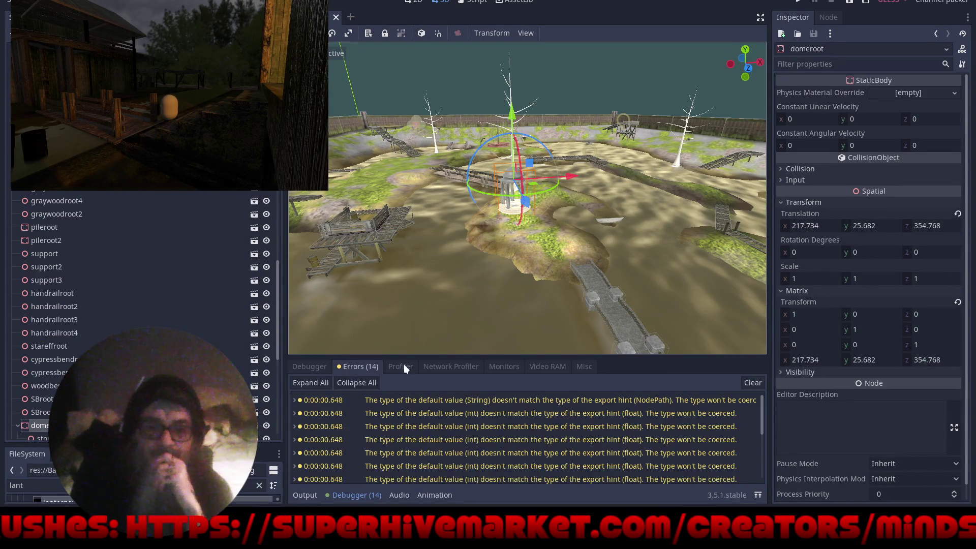
pyautogui.moveTo(501, 356)
pyautogui.mouseDown()
pyautogui.moveTo(503, 62)
pyautogui.moveTo(506, 115)
pyautogui.mouseUp()
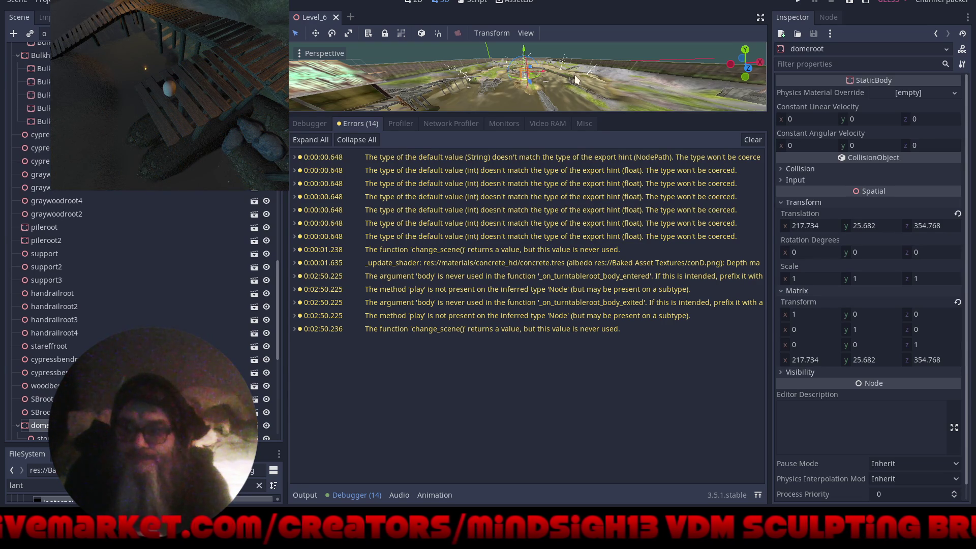
pyautogui.moveTo(538, 113); pyautogui.dragTo(528, 357)
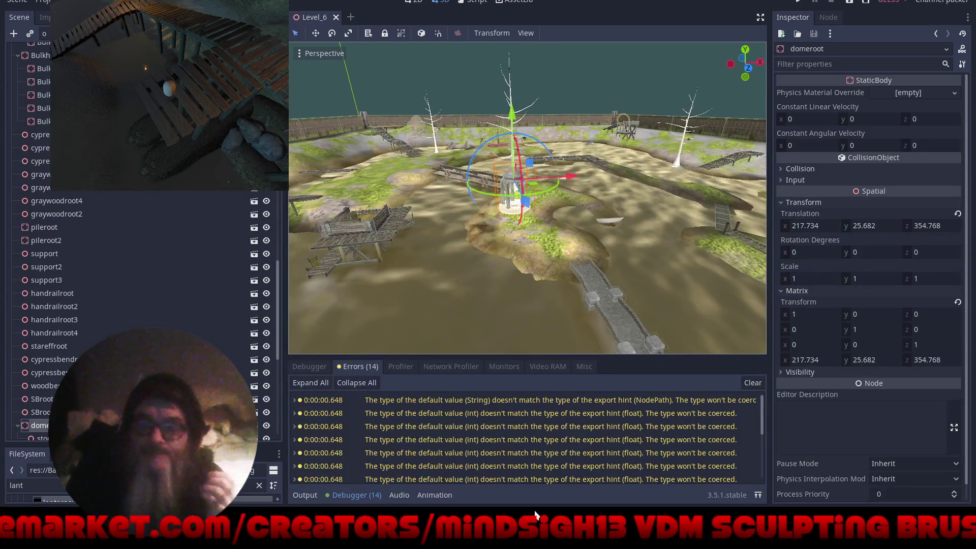
# Enlarge the 3D view to show the whole swamp and select the cypress tree beside the dome
pyautogui.moveTo(580, 230)
pyautogui.mouseDown()
pyautogui.moveTo(684, 271)
pyautogui.moveTo(600, 245)
pyautogui.mouseUp()
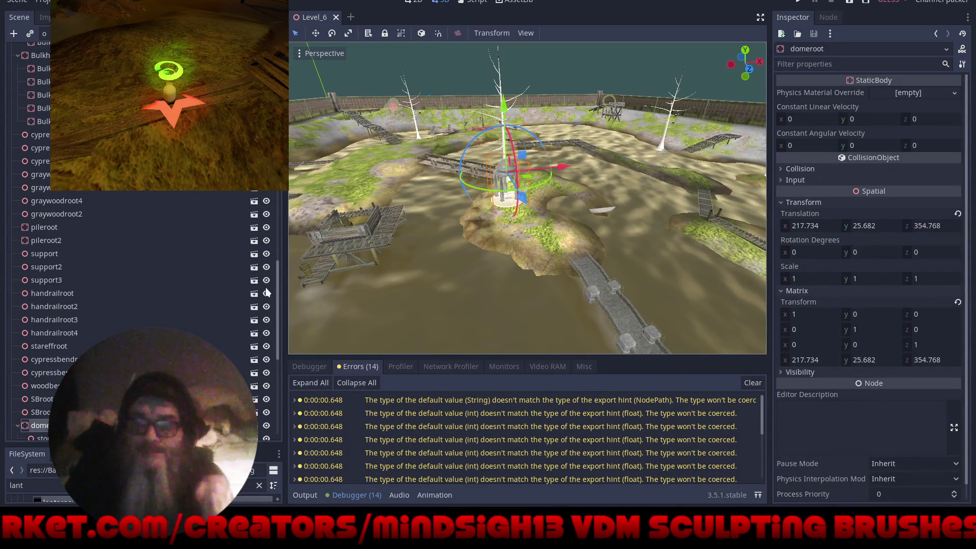
pyautogui.moveTo(285, 280)
pyautogui.mouseDown()
pyautogui.moveTo(130, 285)
pyautogui.moveTo(69, 319)
pyautogui.mouseUp()
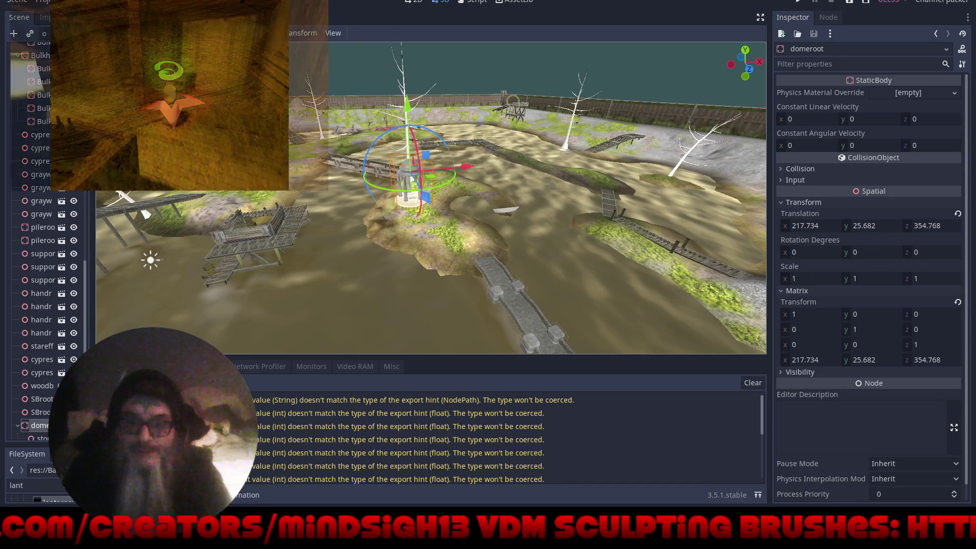
pyautogui.click(147, 495)
pyautogui.moveTo(524, 213); pyautogui.dragTo(19, 331)
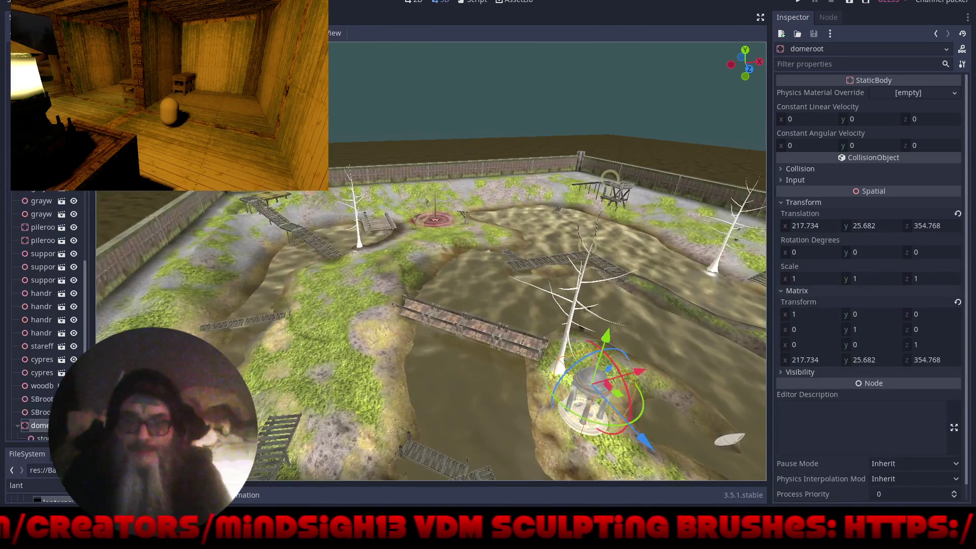
pyautogui.click(573, 313)
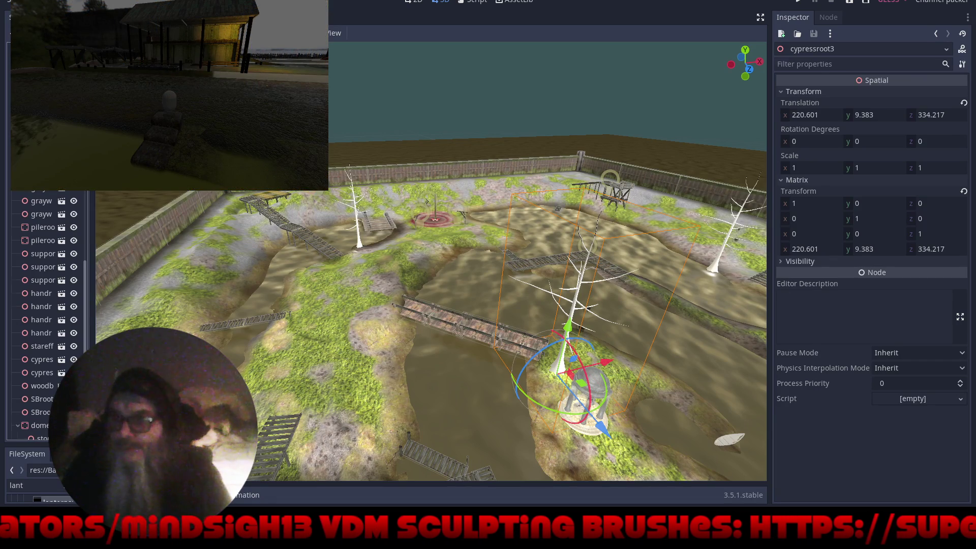
# Open cypressroot3's own scene and frame the whole tree
pyautogui.click(62, 373)
pyautogui.press('f')
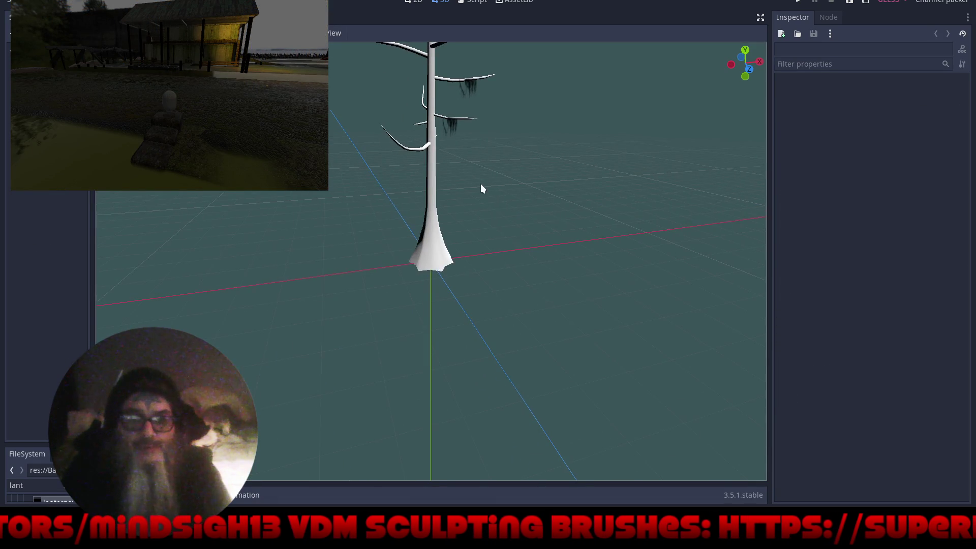
pyautogui.moveTo(521, 166)
pyautogui.mouseDown()
pyautogui.moveTo(507, 333)
pyautogui.moveTo(506, 320)
pyautogui.mouseUp()
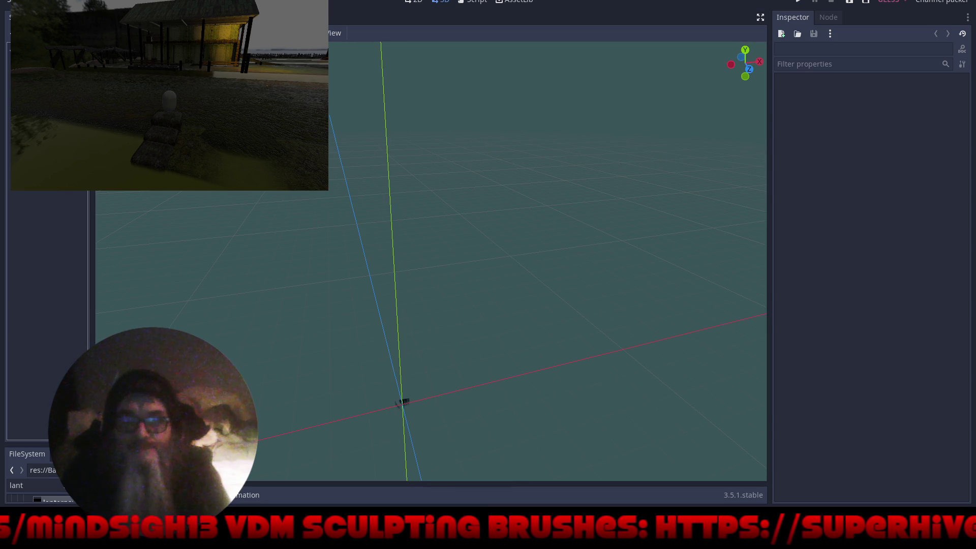
# Select the mossy mesh and orbit in close to inspect its hanging moss strands
pyautogui.click(404, 402)
pyautogui.press('f')
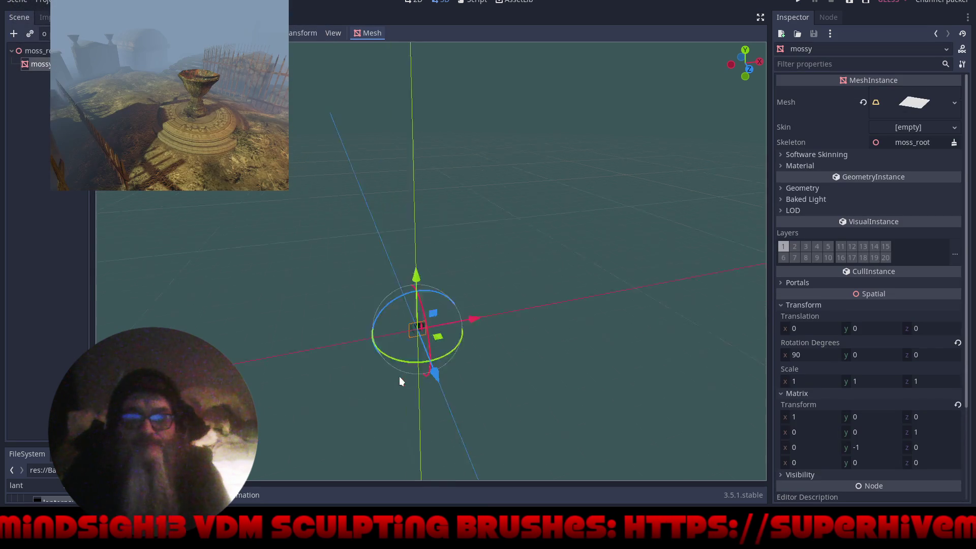
pyautogui.moveTo(410, 250); pyautogui.dragTo(609, 283)
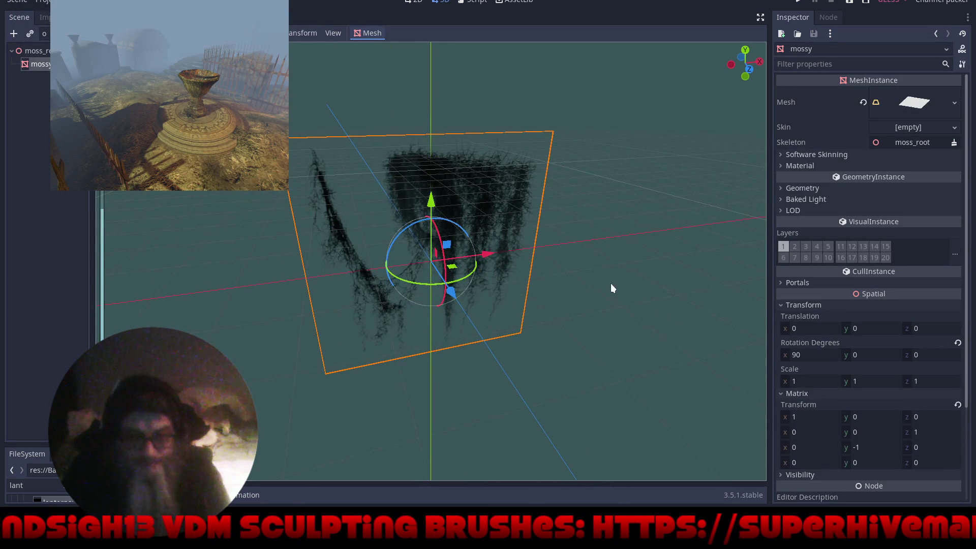
pyautogui.moveTo(270, 229)
pyautogui.mouseDown()
pyautogui.moveTo(159, 233)
pyautogui.moveTo(280, 275)
pyautogui.moveTo(252, 266)
pyautogui.mouseUp()
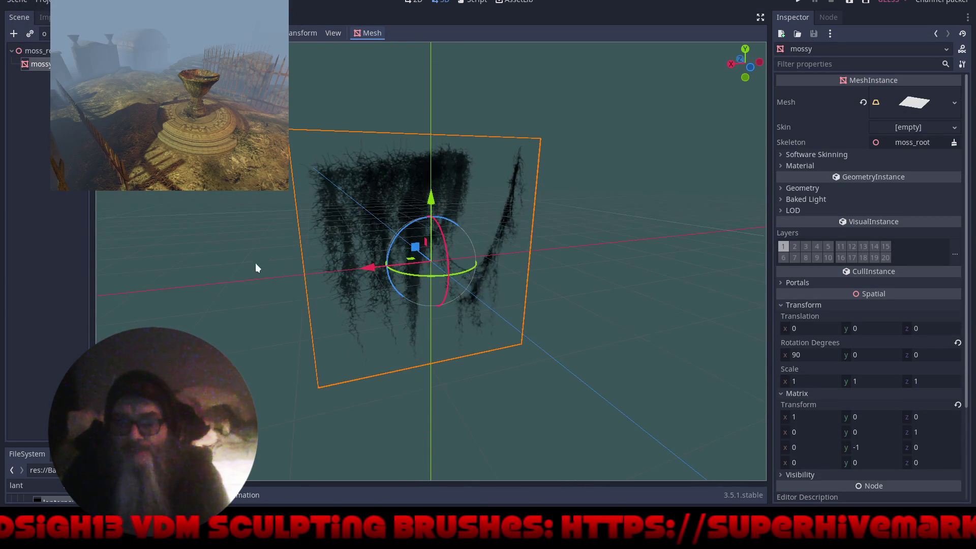
pyautogui.scroll(3, 442, 217)
pyautogui.moveTo(440, 218)
pyautogui.mouseDown()
pyautogui.moveTo(481, 255)
pyautogui.moveTo(528, 254)
pyautogui.mouseUp()
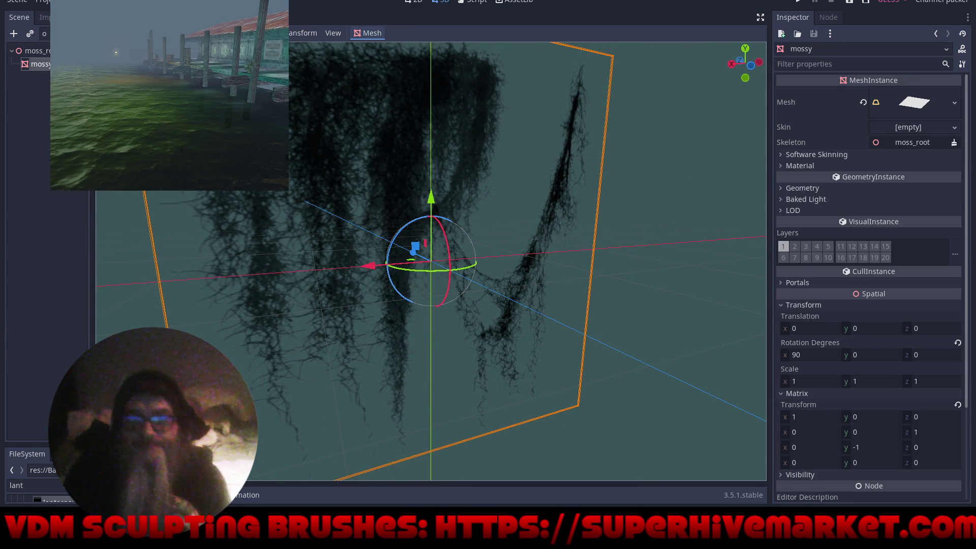
pyautogui.hotkey('ctrl', 'Tab')
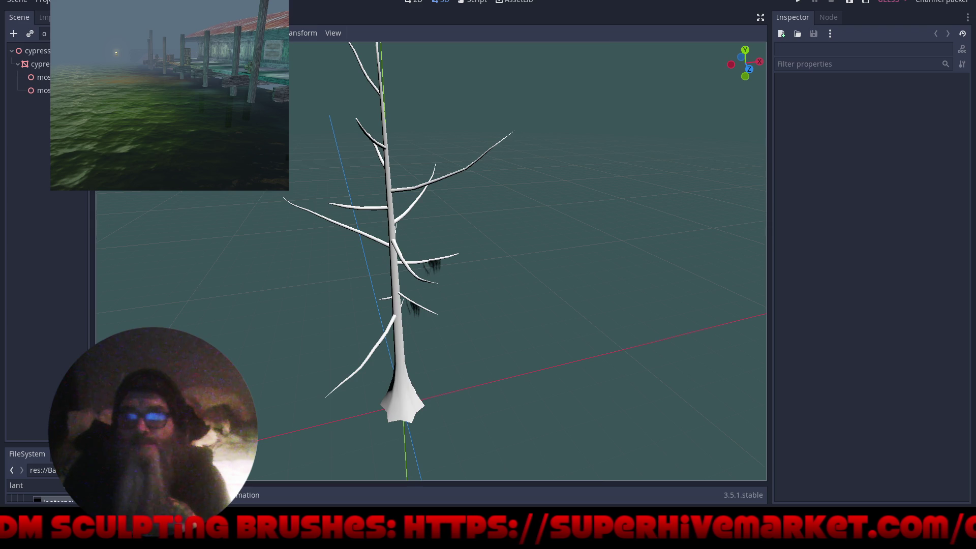
# Show the cypresstree mesh's Material Override slot and browse the materials folder, cancelling without loading
pyautogui.click(399, 356)
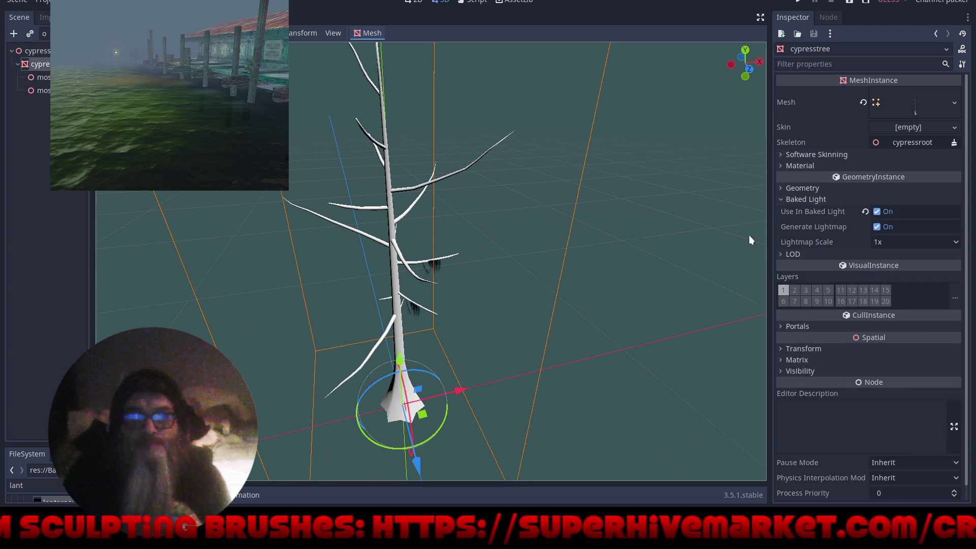
pyautogui.click(798, 165)
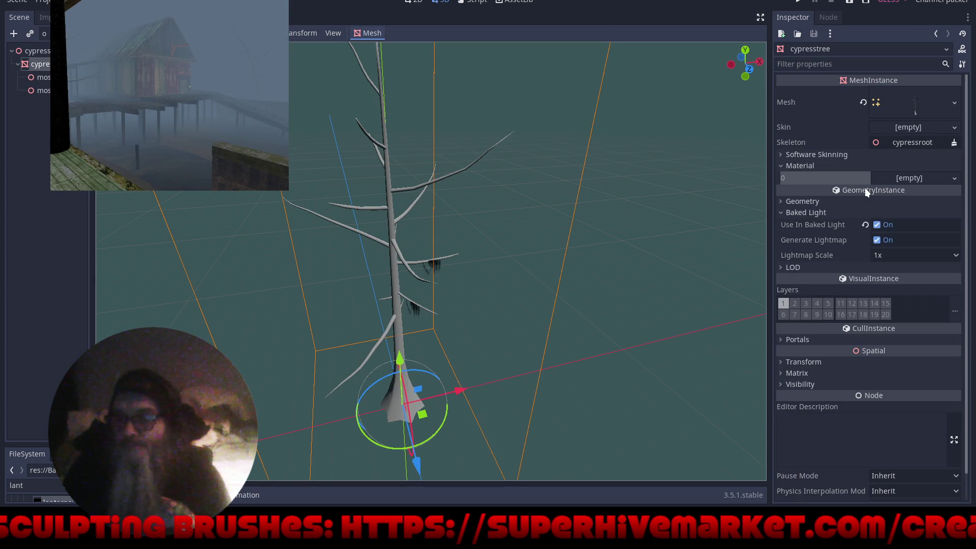
pyautogui.click(837, 202)
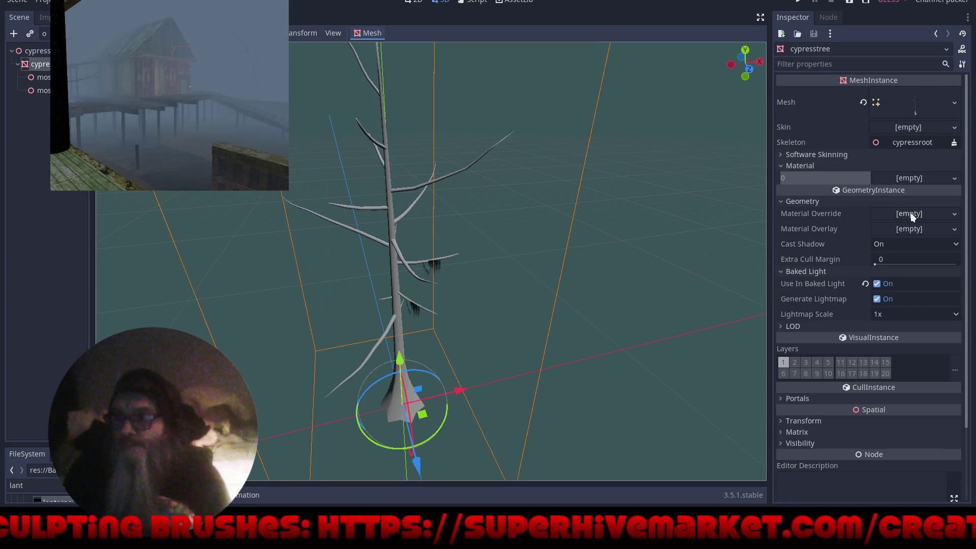
pyautogui.click(955, 214)
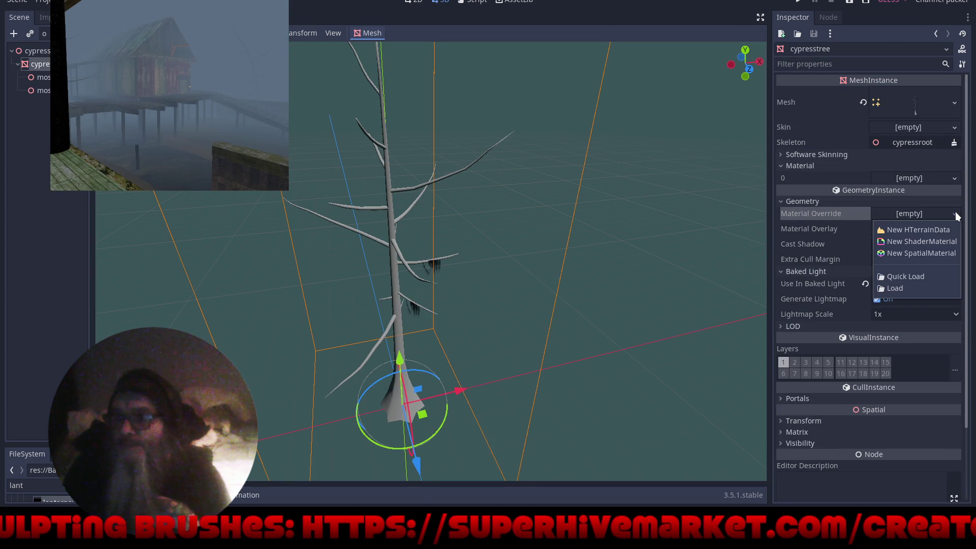
pyautogui.click(918, 288)
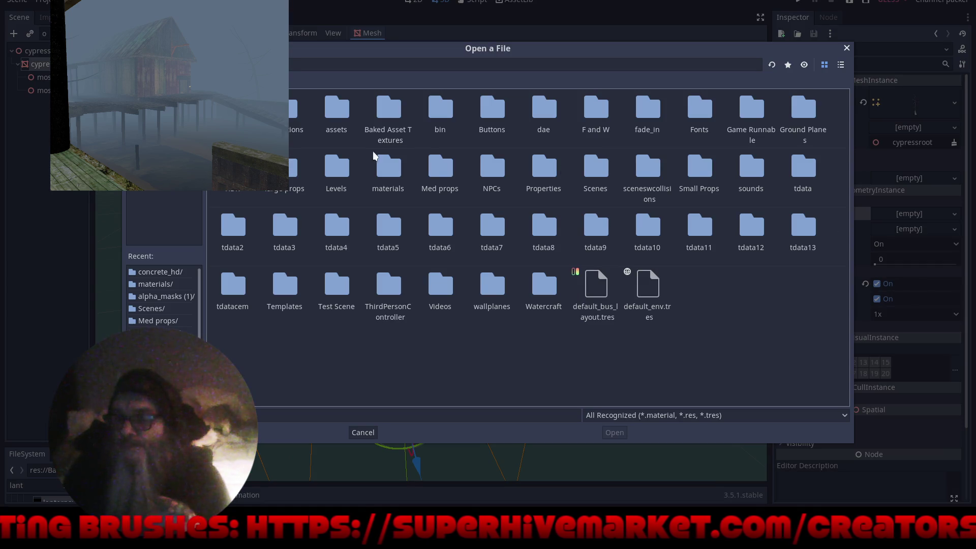
pyautogui.doubleClick(385, 173)
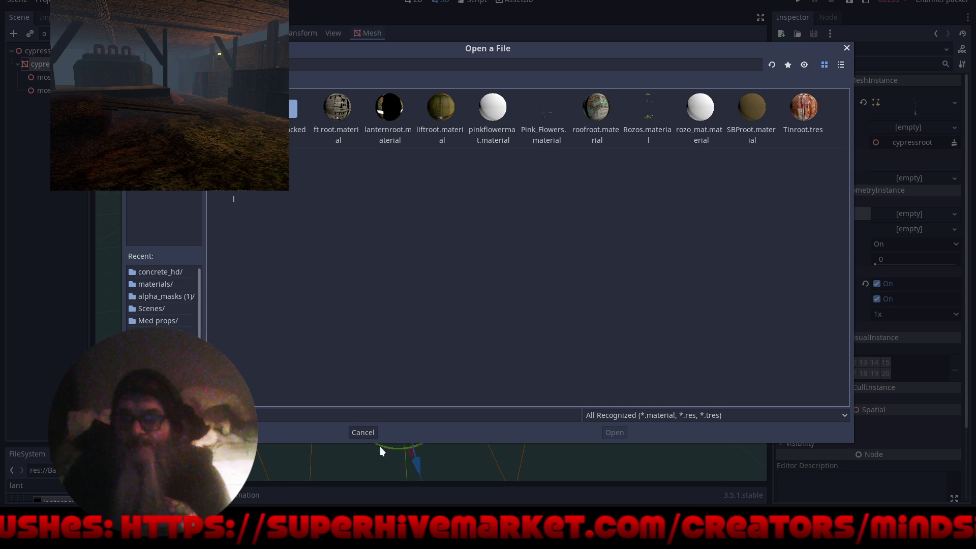
pyautogui.click(364, 435)
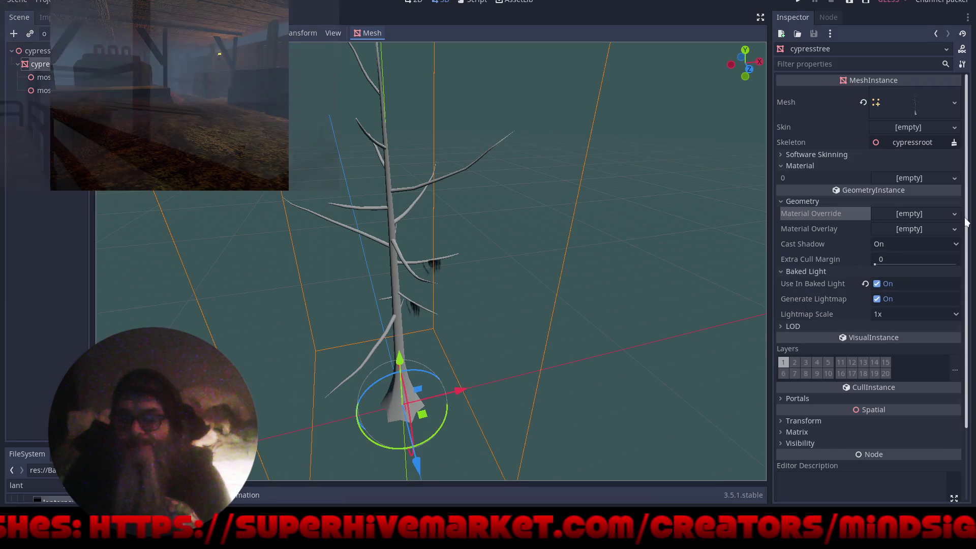
pyautogui.click(955, 214)
# Create a new SpatialMaterial override with cypressD.png as its albedo texture
pyautogui.click(921, 253)
pyautogui.click(918, 224)
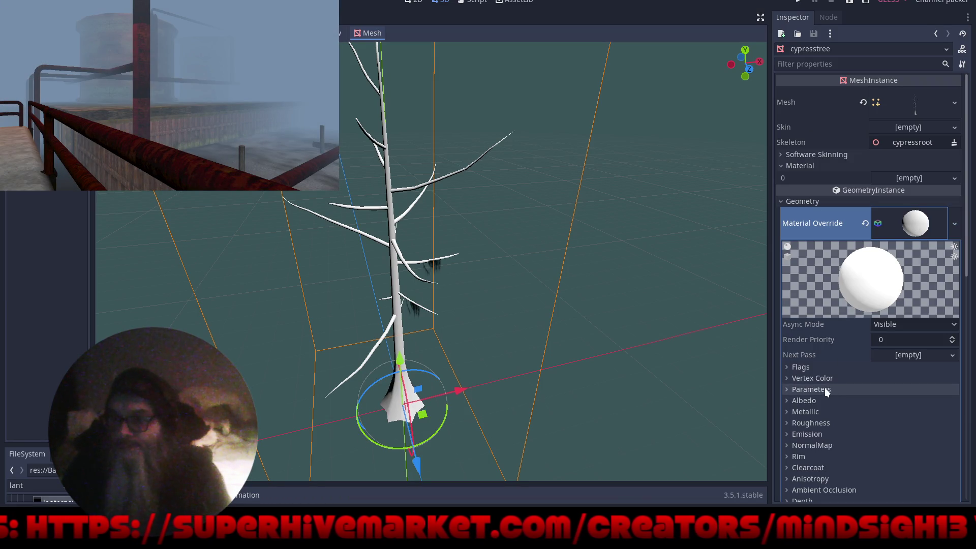
pyautogui.click(808, 400)
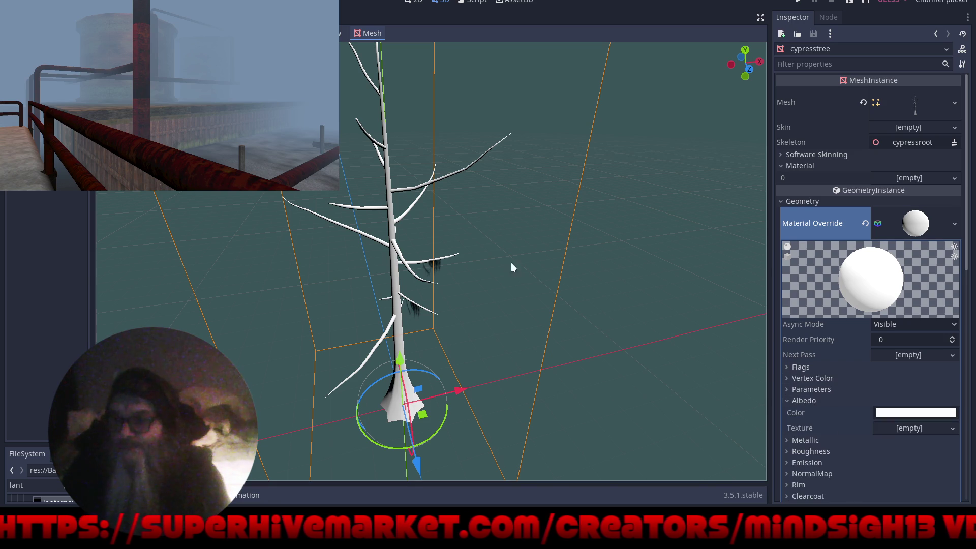
pyautogui.moveTo(92, 326); pyautogui.dragTo(217, 326)
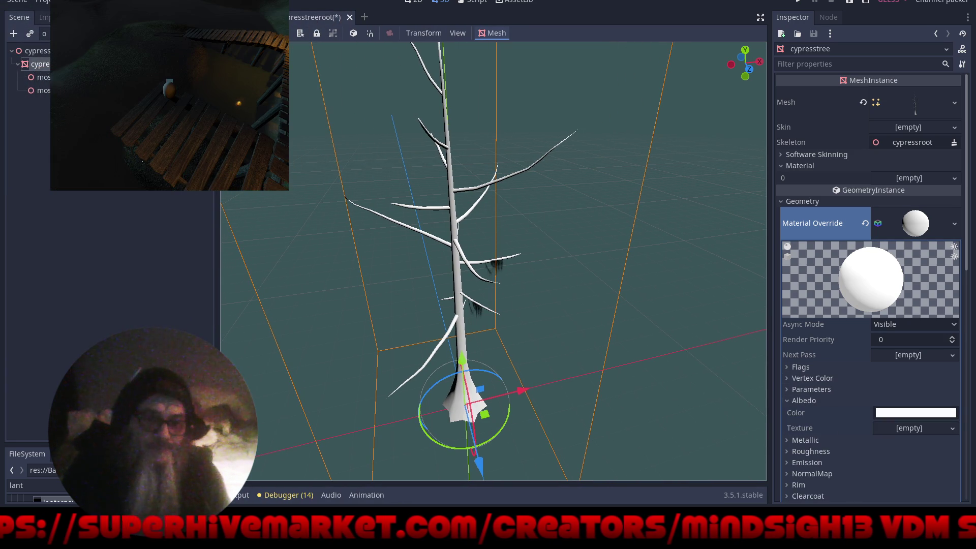
pyautogui.moveTo(30, 446); pyautogui.dragTo(30, 185)
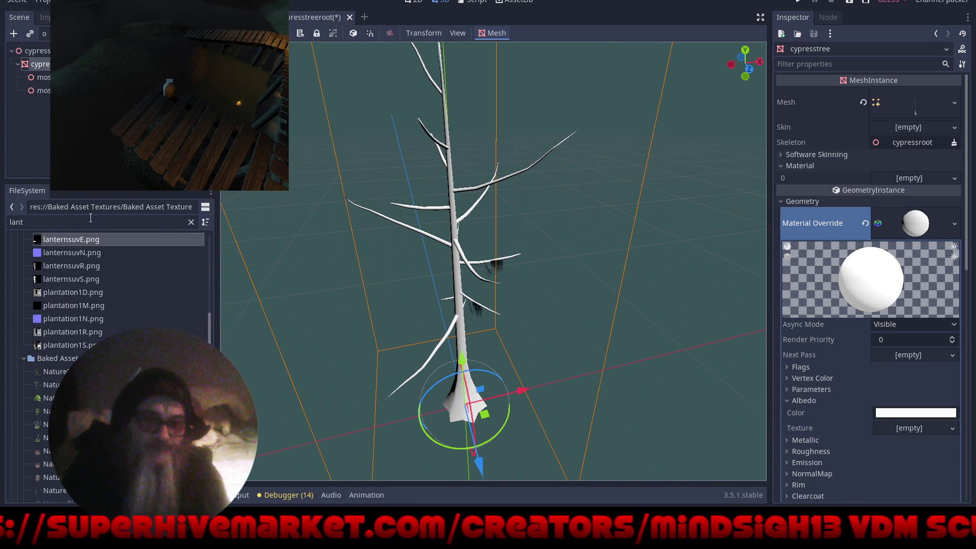
pyautogui.click(191, 222)
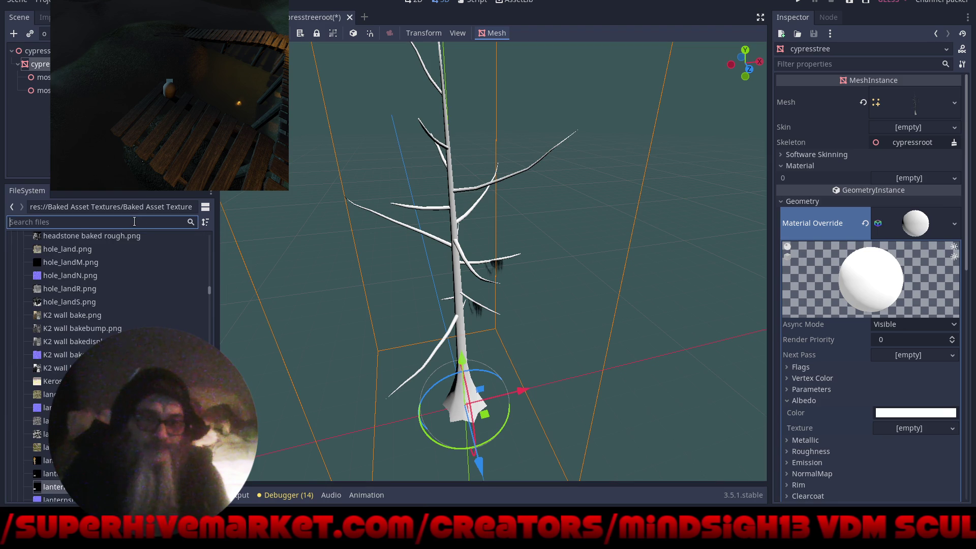
pyautogui.write('cyp')
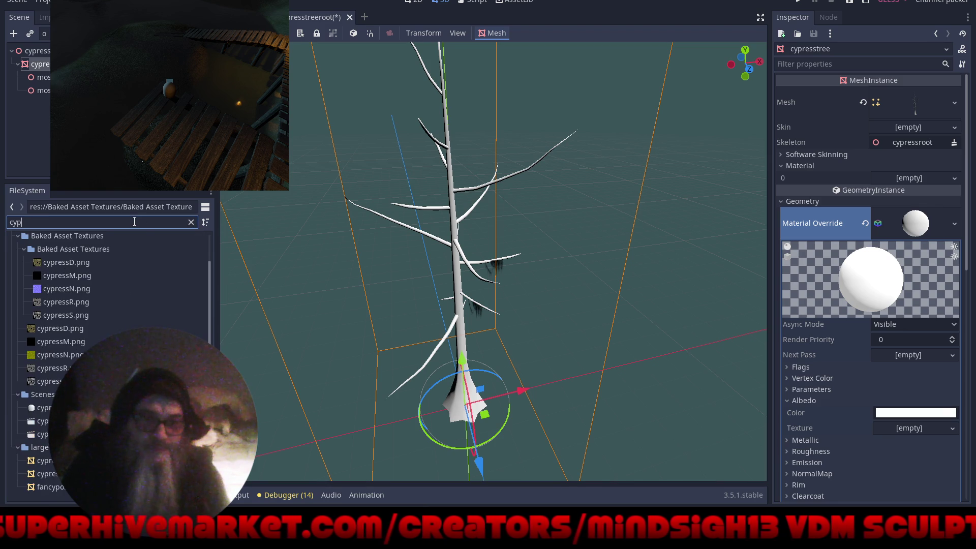
pyautogui.moveTo(66, 263)
pyautogui.mouseDown()
pyautogui.moveTo(322, 256)
pyautogui.moveTo(854, 333)
pyautogui.moveTo(895, 350)
pyautogui.moveTo(887, 430)
pyautogui.mouseUp()
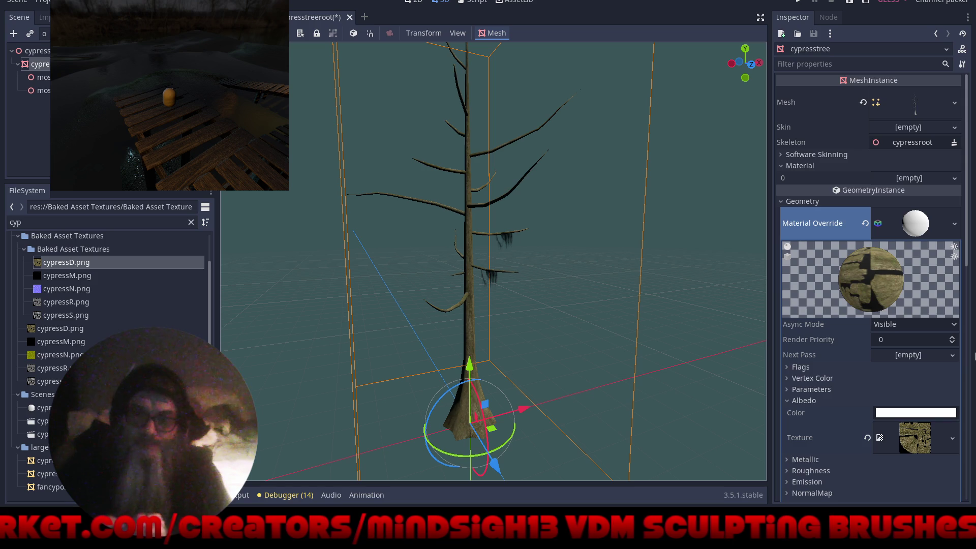
# Add cypressR.png as roughness texture and enable normal mapping with cypressN.png
pyautogui.scroll(-5, 827, 411)
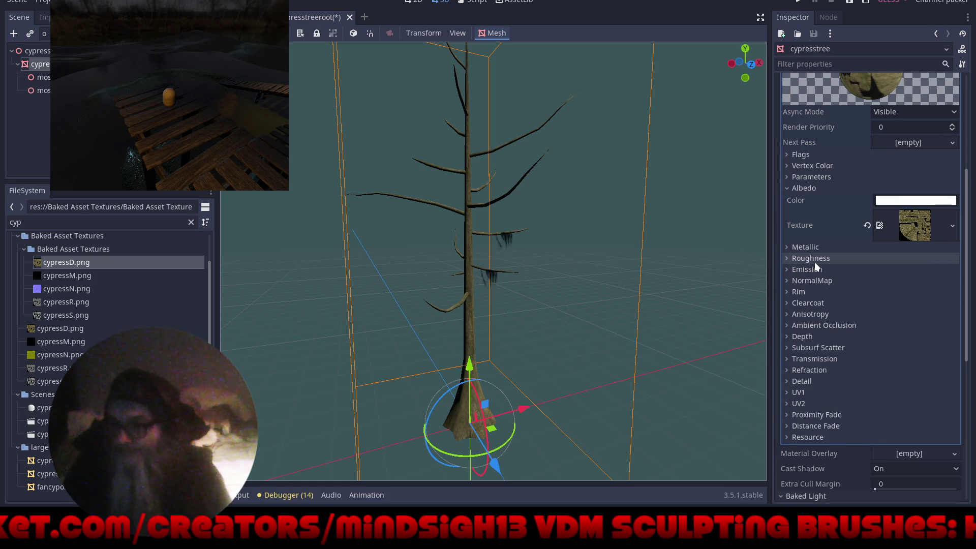
pyautogui.click(789, 260)
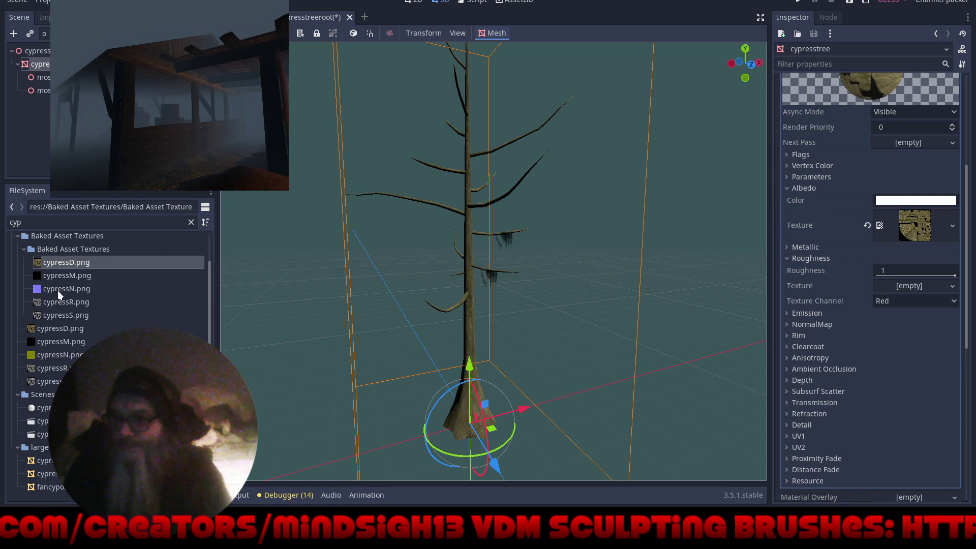
pyautogui.moveTo(58, 302)
pyautogui.mouseDown()
pyautogui.moveTo(498, 306)
pyautogui.moveTo(896, 286)
pyautogui.mouseUp()
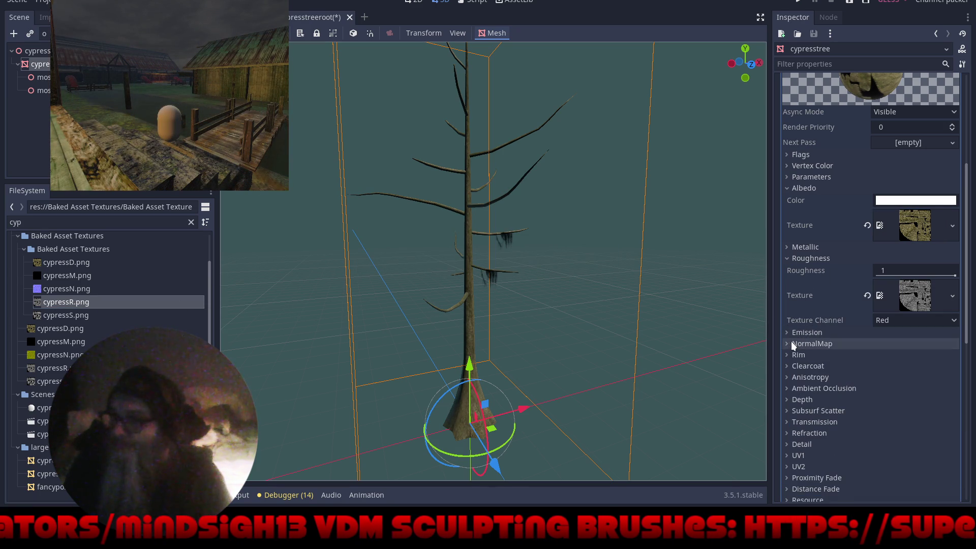
pyautogui.click(793, 343)
pyautogui.click(881, 358)
pyautogui.scroll(-5, 865, 330)
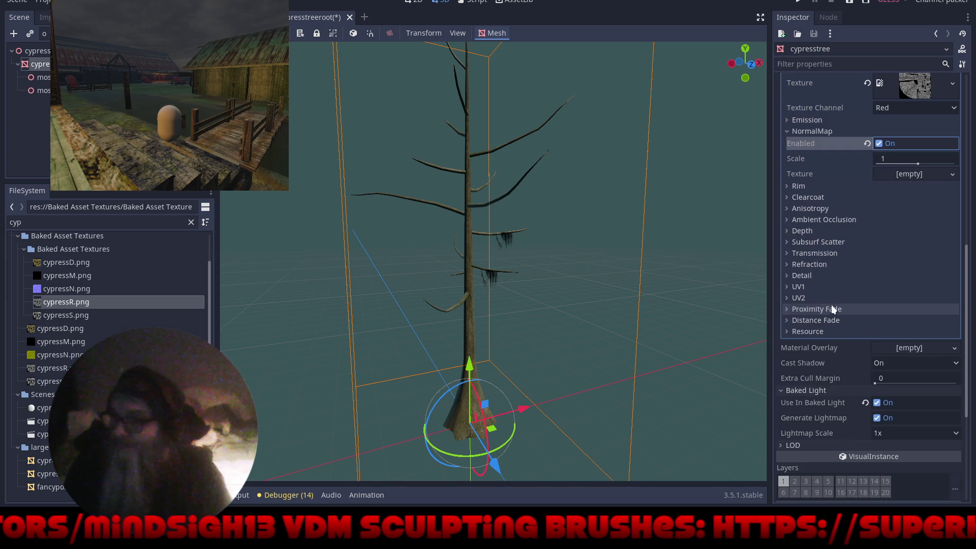
pyautogui.click(52, 290)
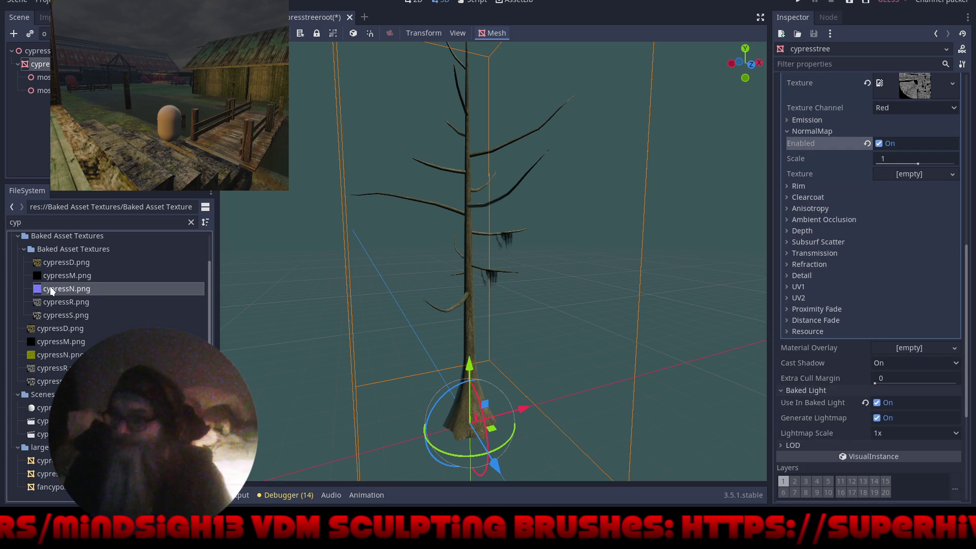
pyautogui.moveTo(63, 290)
pyautogui.mouseDown()
pyautogui.moveTo(854, 231)
pyautogui.moveTo(922, 186)
pyautogui.moveTo(912, 174)
pyautogui.mouseUp()
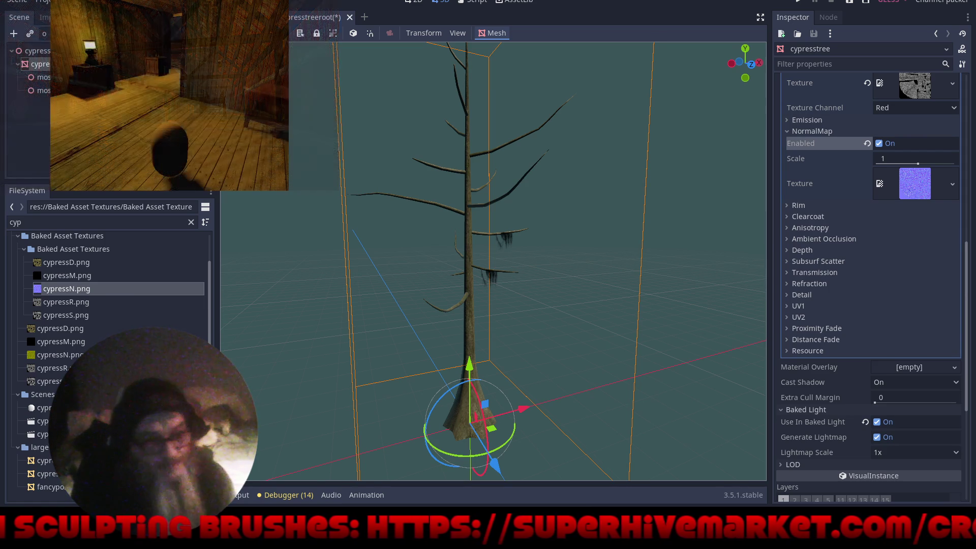
# Save the override material as 'cypress' in MATERIAL (*.material) format
pyautogui.scroll(10, 890, 224)
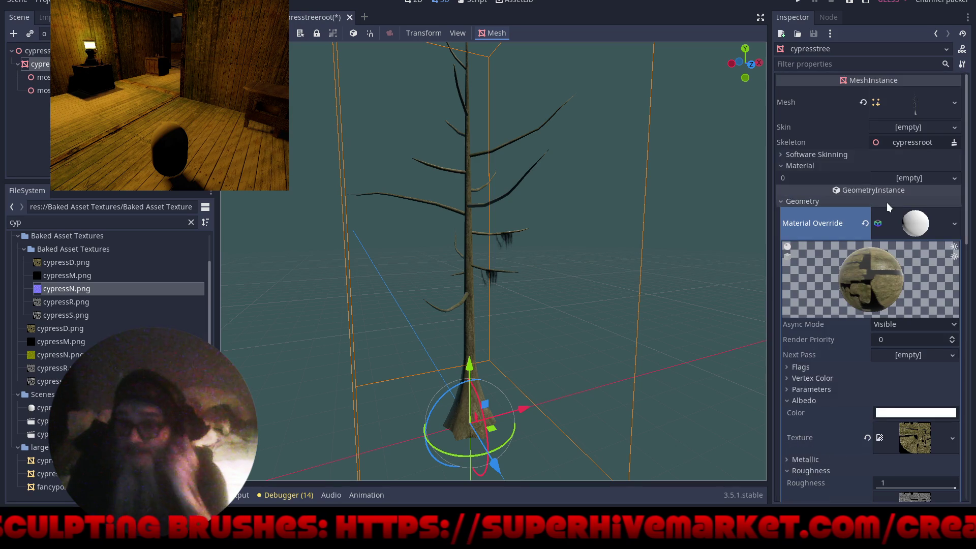
pyautogui.click(954, 224)
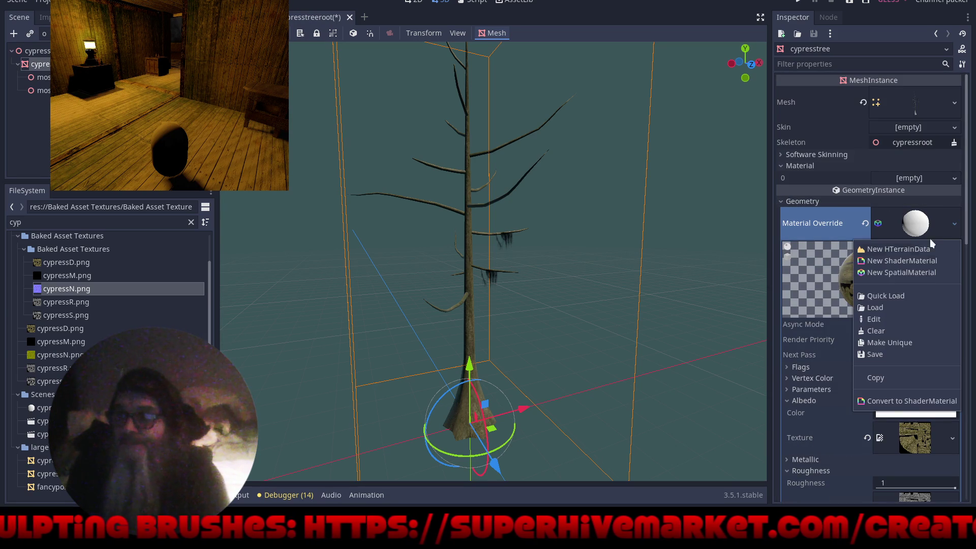
pyautogui.click(900, 353)
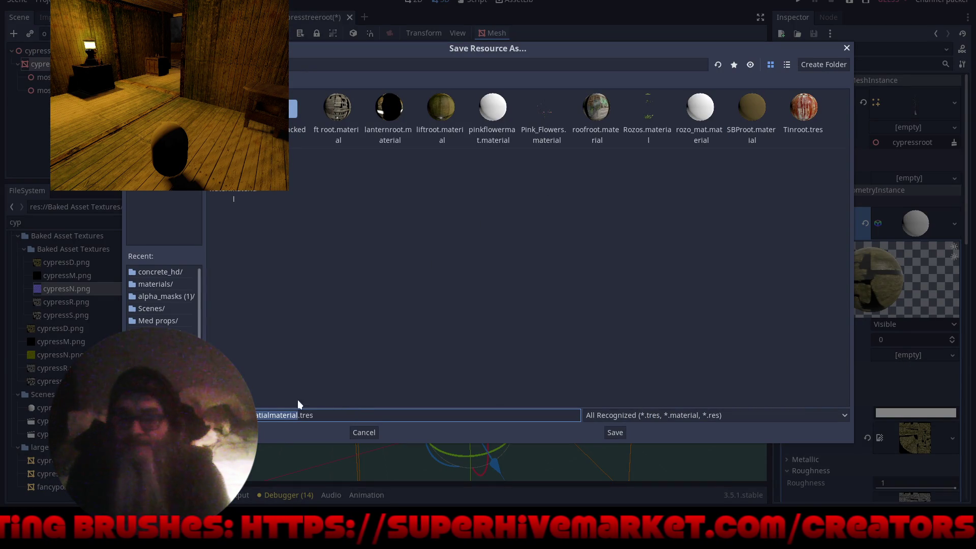
pyautogui.click(639, 415)
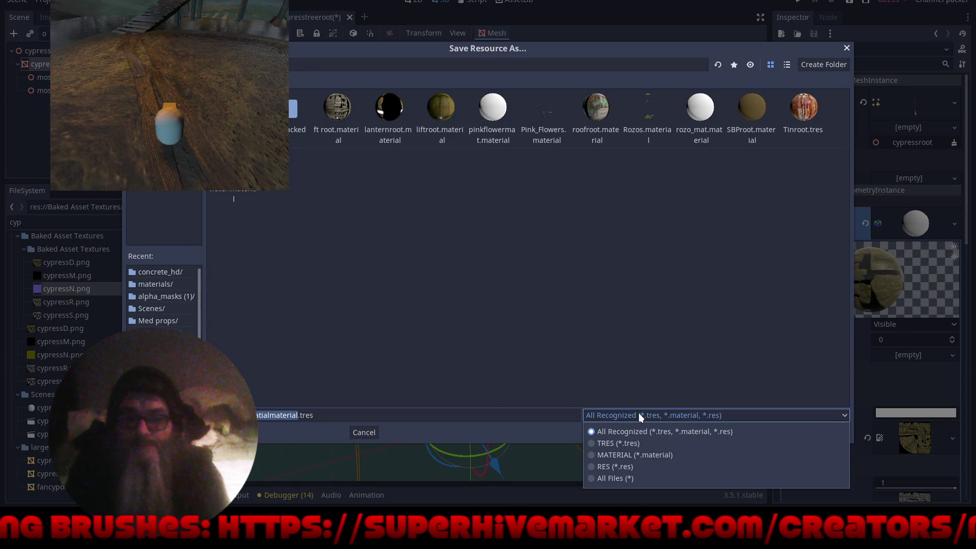
pyautogui.click(631, 454)
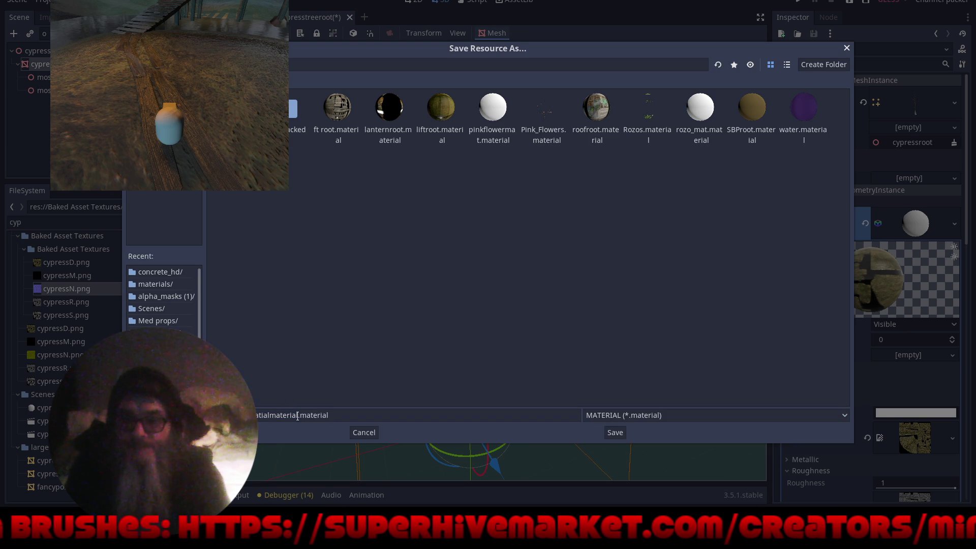
pyautogui.moveTo(297, 415); pyautogui.dragTo(251, 415)
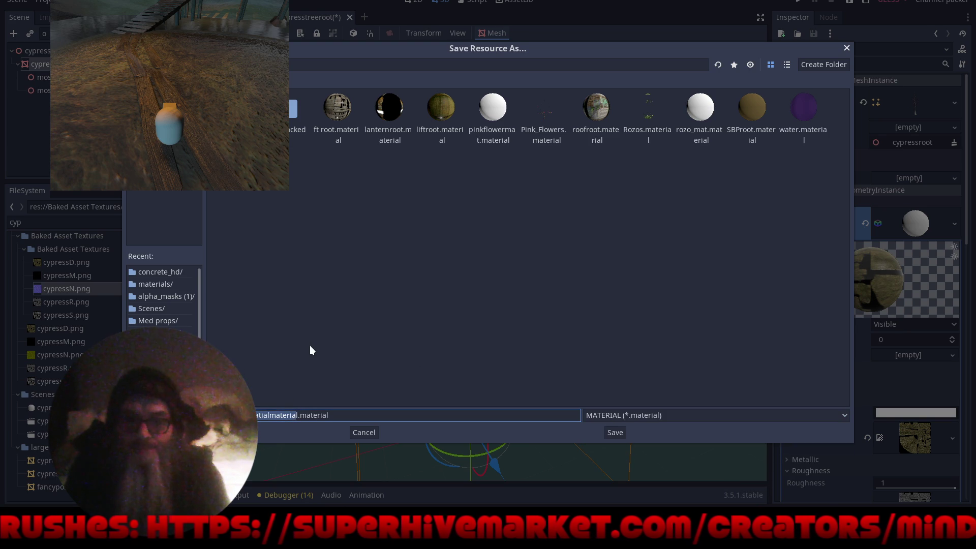
pyautogui.press('BackSpace')
pyautogui.write('cypress')
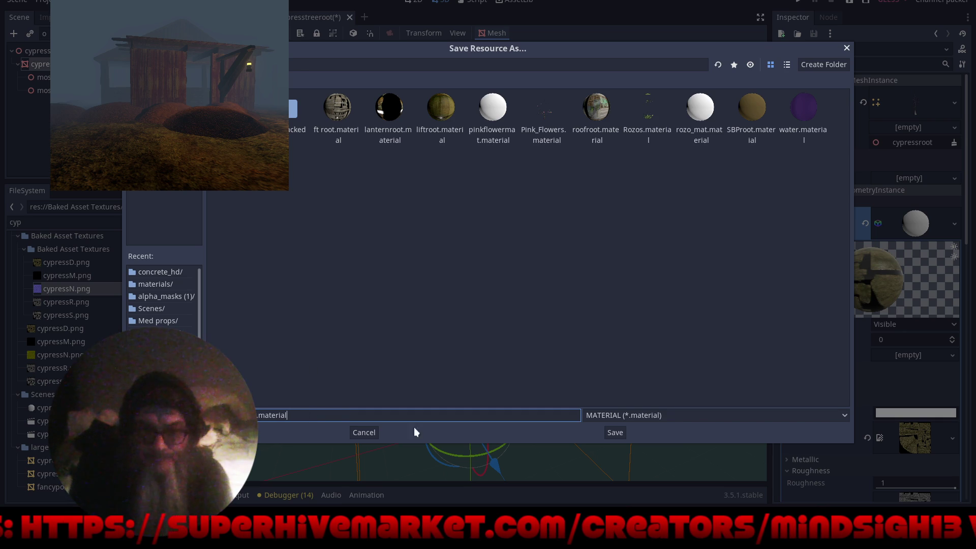
pyautogui.click(616, 430)
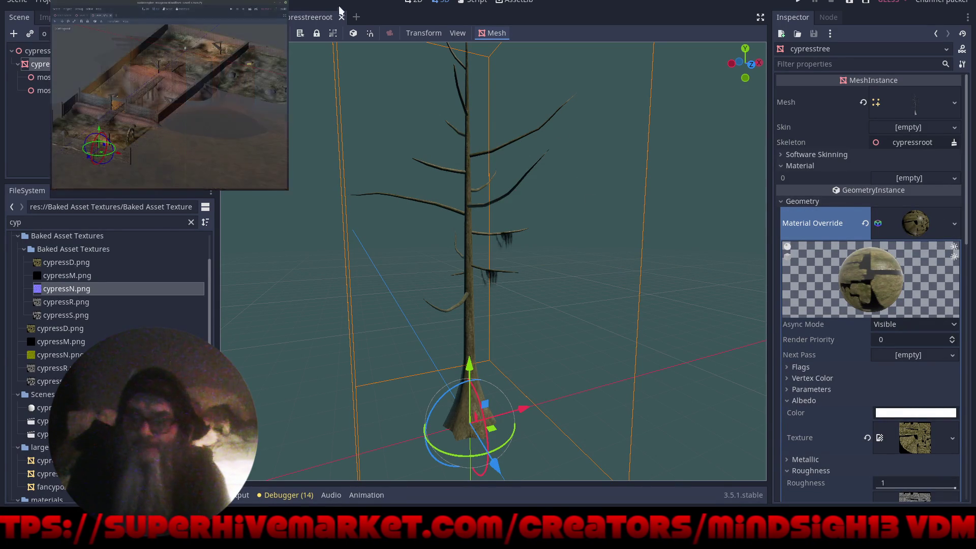
# Close the cypresstreeroot scene, select the support2 post near the lantern and open its scene
pyautogui.click(341, 17)
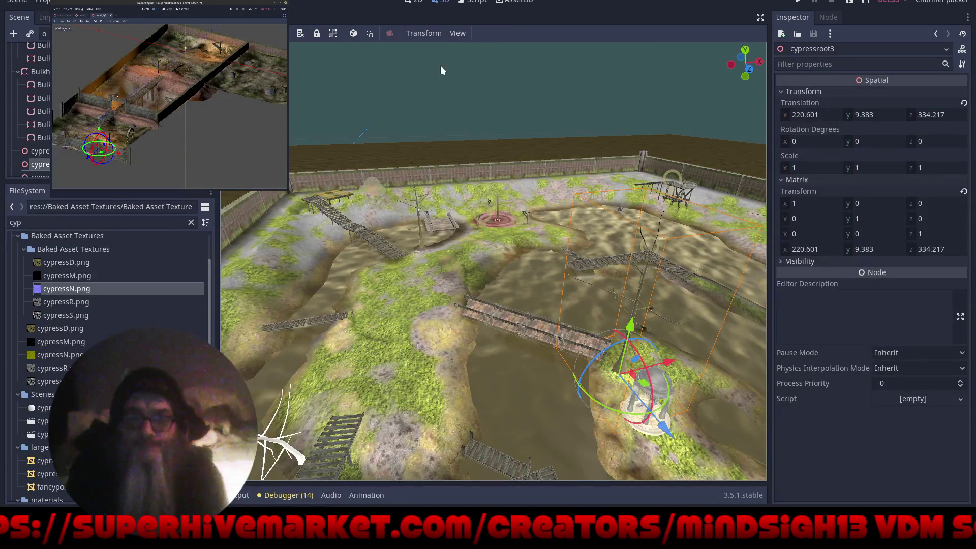
pyautogui.scroll(3, 505, 202)
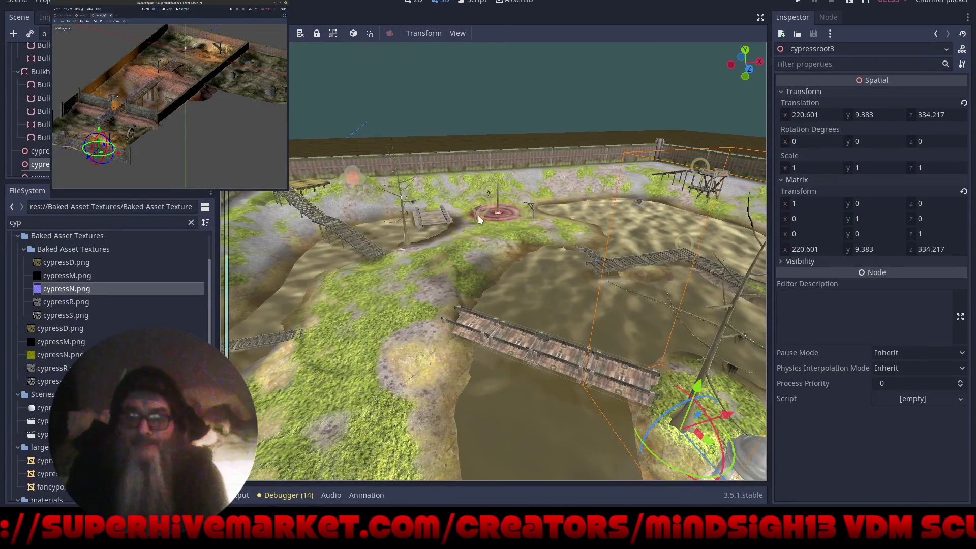
pyautogui.click(474, 213)
pyautogui.press('f')
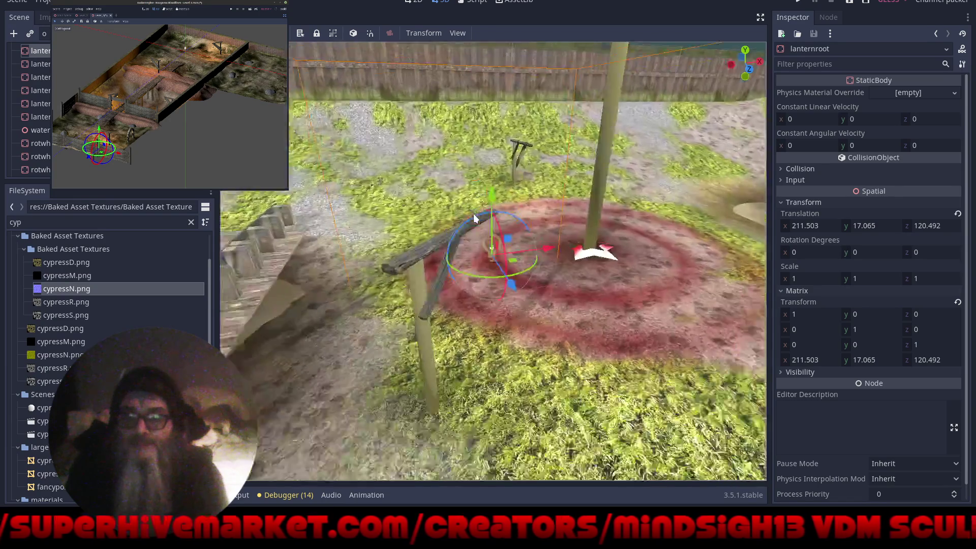
pyautogui.click(406, 295)
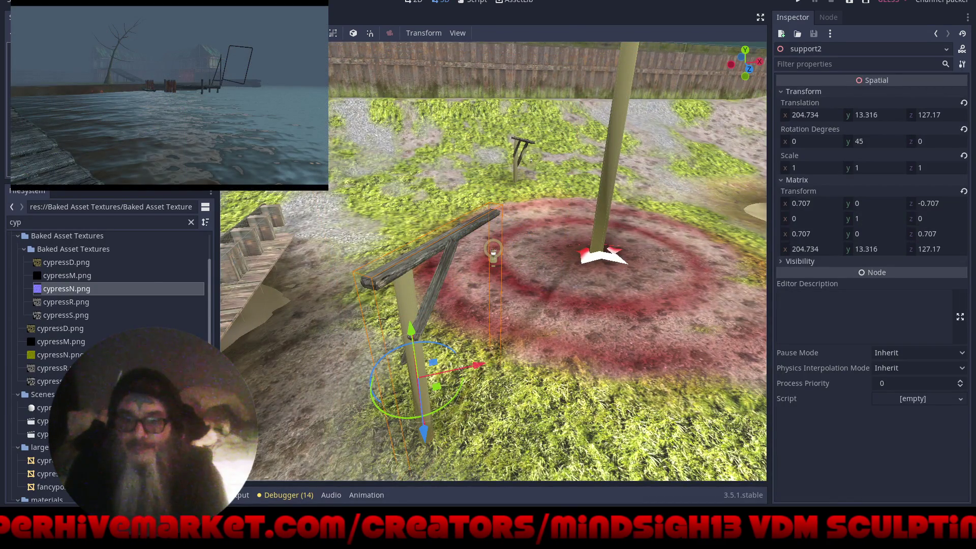
pyautogui.hotkey('ctrl', 'shift', 'w')
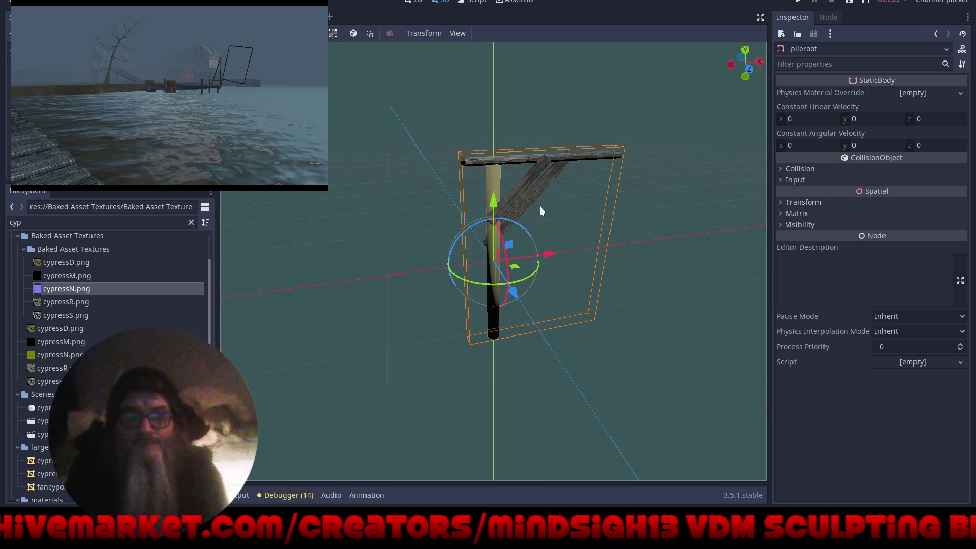
pyautogui.scroll(3, 543, 207)
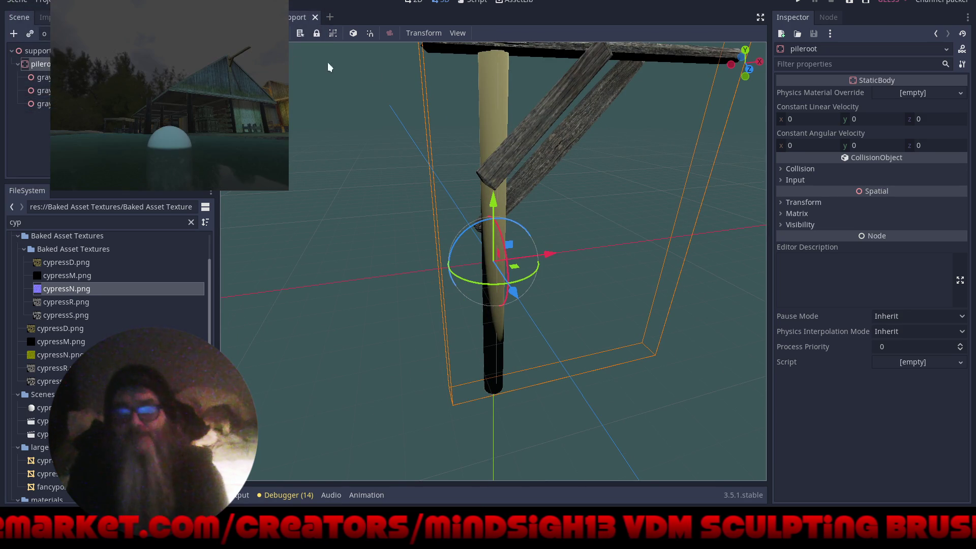
# Open pileroot, select the pile mesh and clear its surface 0 material
pyautogui.click(201, 64)
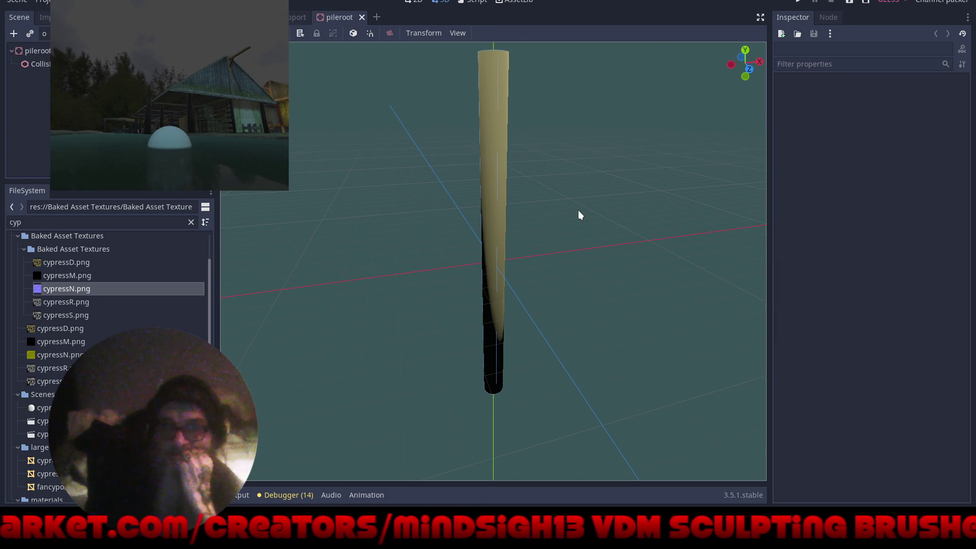
pyautogui.click(494, 244)
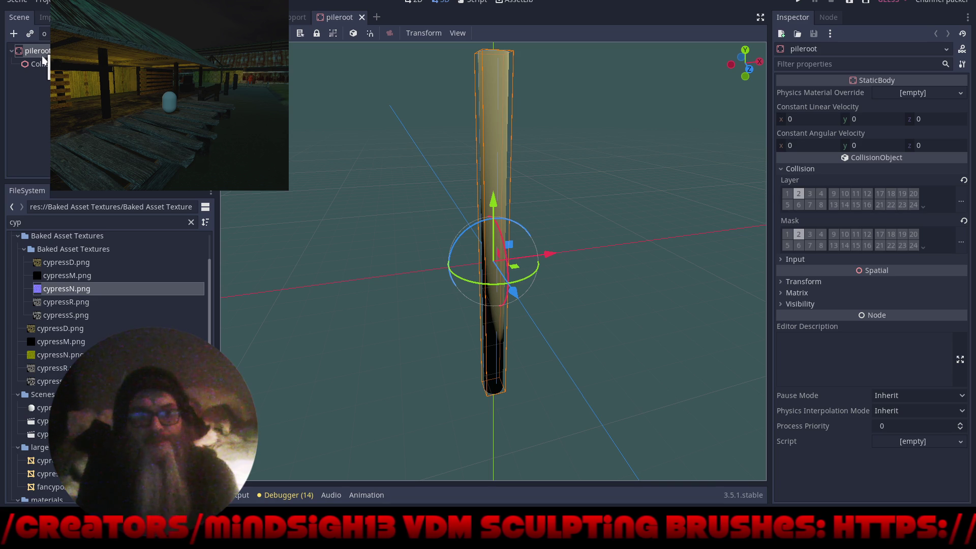
pyautogui.click(43, 89)
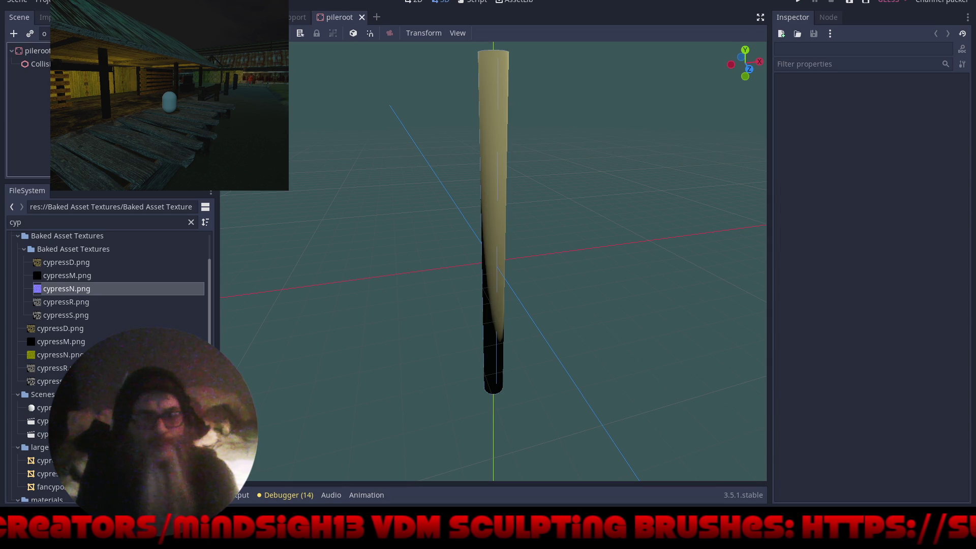
pyautogui.click(41, 64)
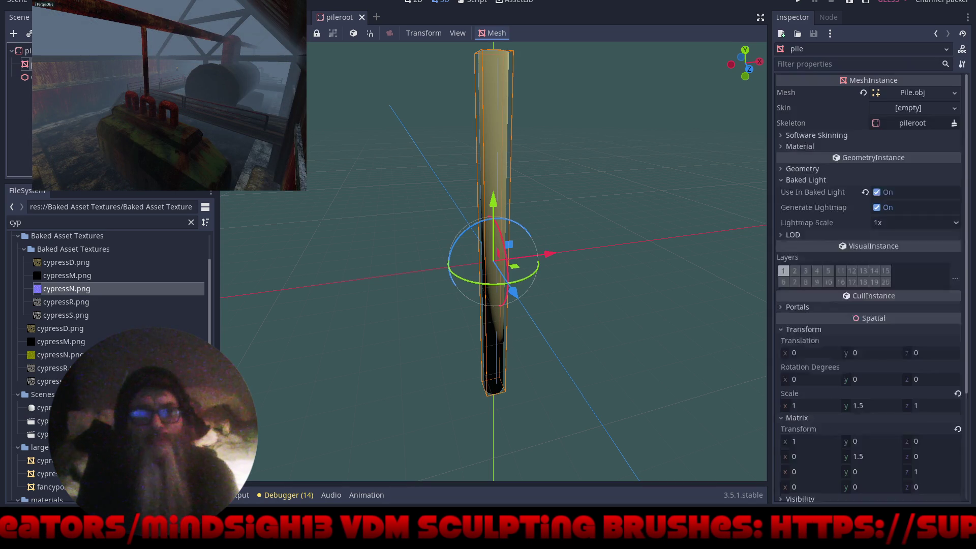
pyautogui.click(832, 165)
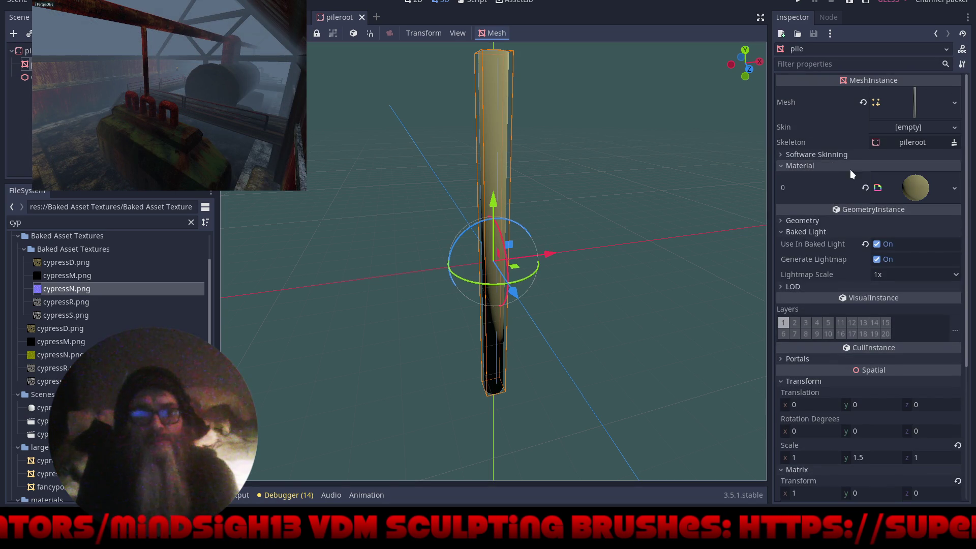
pyautogui.click(864, 185)
pyautogui.click(844, 201)
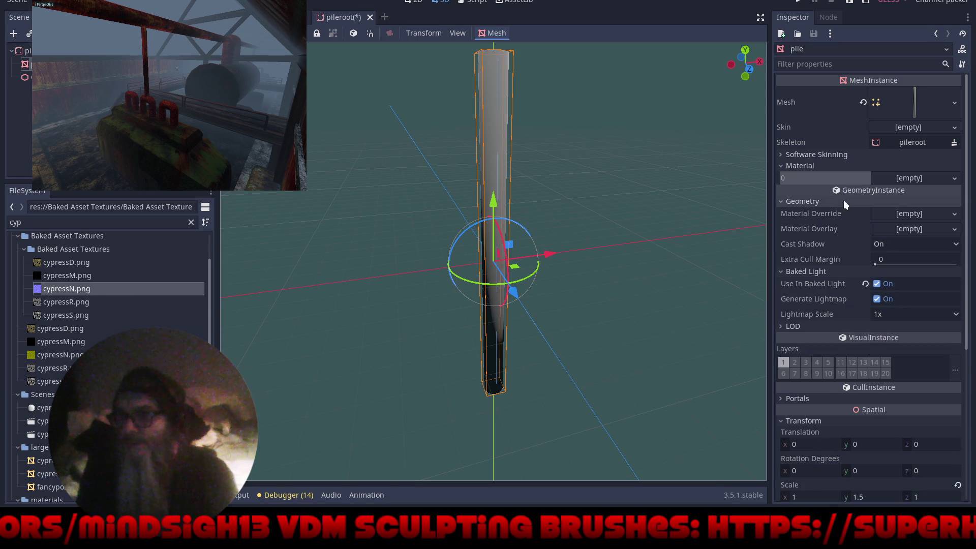
pyautogui.click(955, 214)
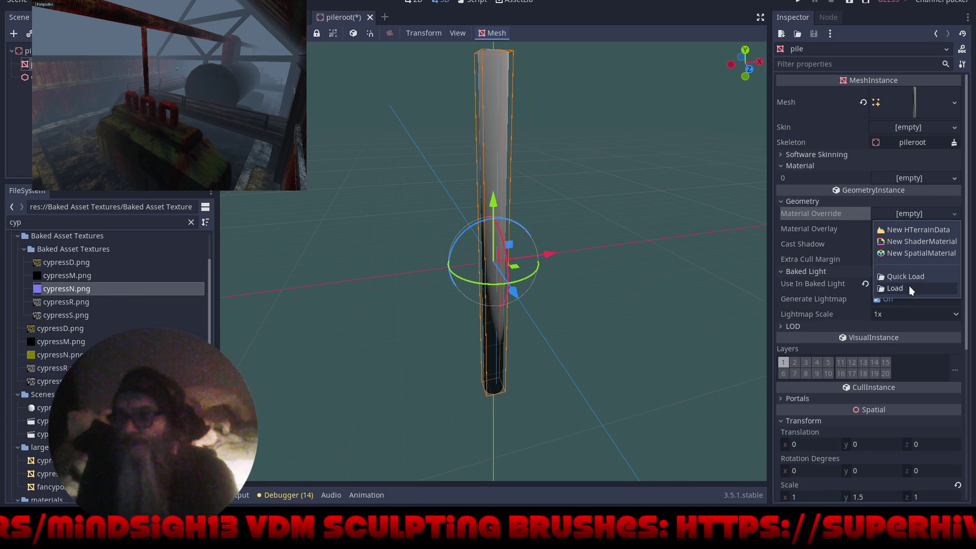
# Load a bark-textured .material from the materials folder as the pile's Material Override
pyautogui.click(909, 288)
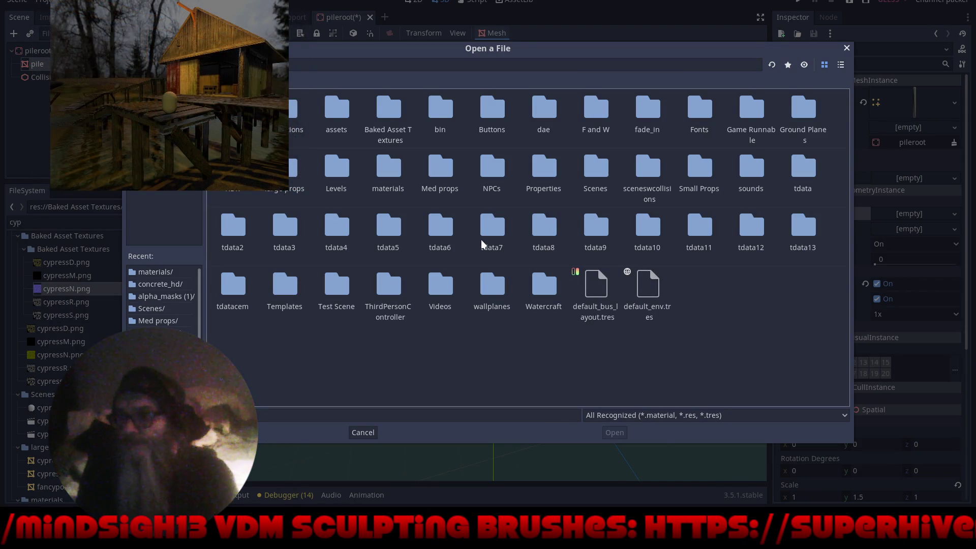
pyautogui.doubleClick(385, 166)
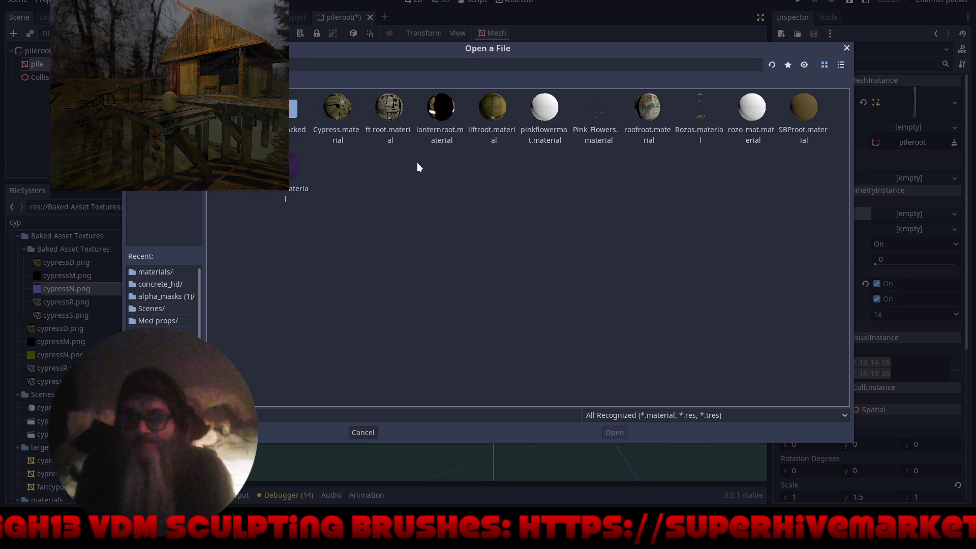
pyautogui.doubleClick(495, 106)
pyautogui.moveTo(569, 157)
pyautogui.mouseDown()
pyautogui.moveTo(718, 184)
pyautogui.moveTo(478, 184)
pyautogui.mouseUp()
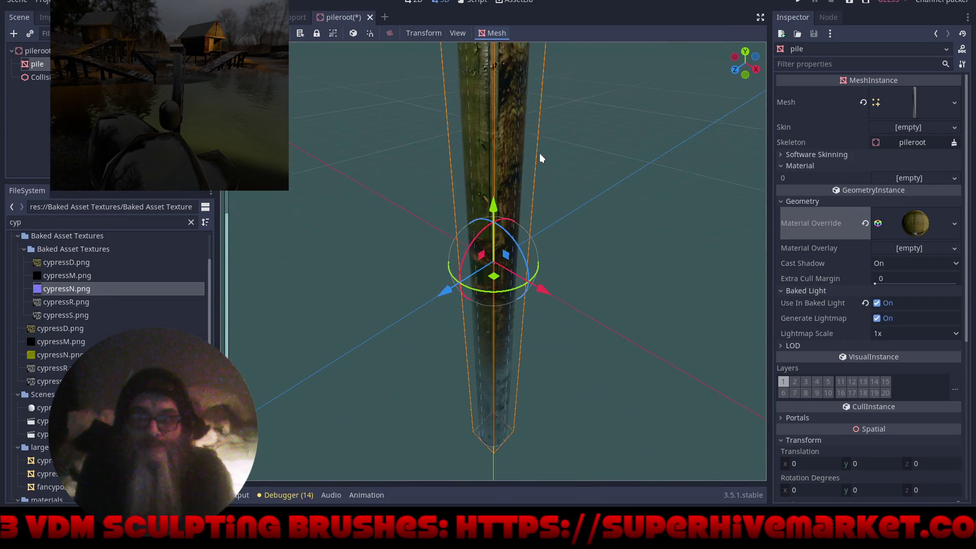
pyautogui.scroll(5, 559, 277)
pyautogui.scroll(-5, 568, 376)
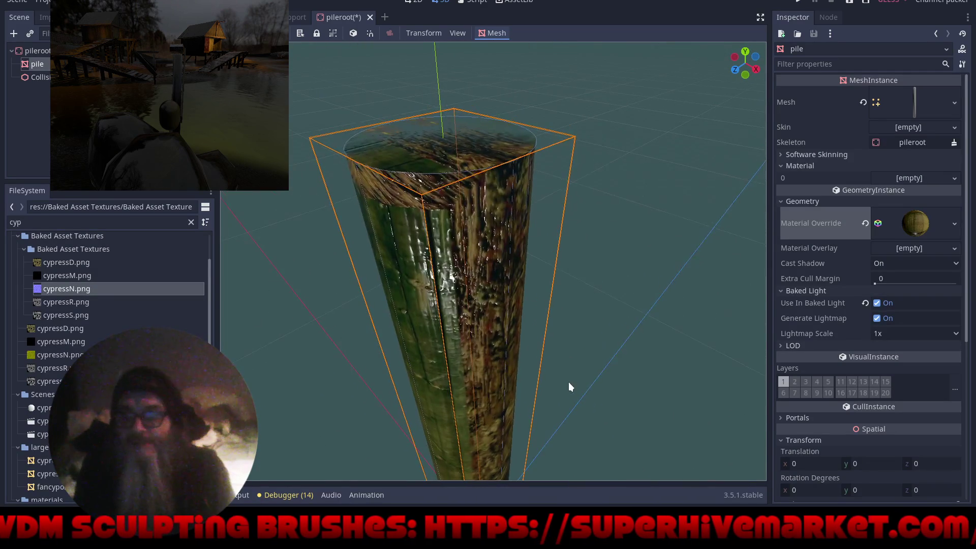
# Check the textured pile, then save the pileroot scene and close its tab
pyautogui.moveTo(567, 377)
pyautogui.mouseDown()
pyautogui.moveTo(614, 394)
pyautogui.moveTo(423, 333)
pyautogui.moveTo(341, 339)
pyautogui.moveTo(430, 324)
pyautogui.moveTo(441, 334)
pyautogui.moveTo(510, 157)
pyautogui.moveTo(481, 237)
pyautogui.moveTo(630, 245)
pyautogui.moveTo(720, 208)
pyautogui.moveTo(719, 96)
pyautogui.moveTo(658, 68)
pyautogui.moveTo(640, 81)
pyautogui.moveTo(588, 228)
pyautogui.moveTo(616, 283)
pyautogui.moveTo(568, 297)
pyautogui.moveTo(576, 322)
pyautogui.mouseUp()
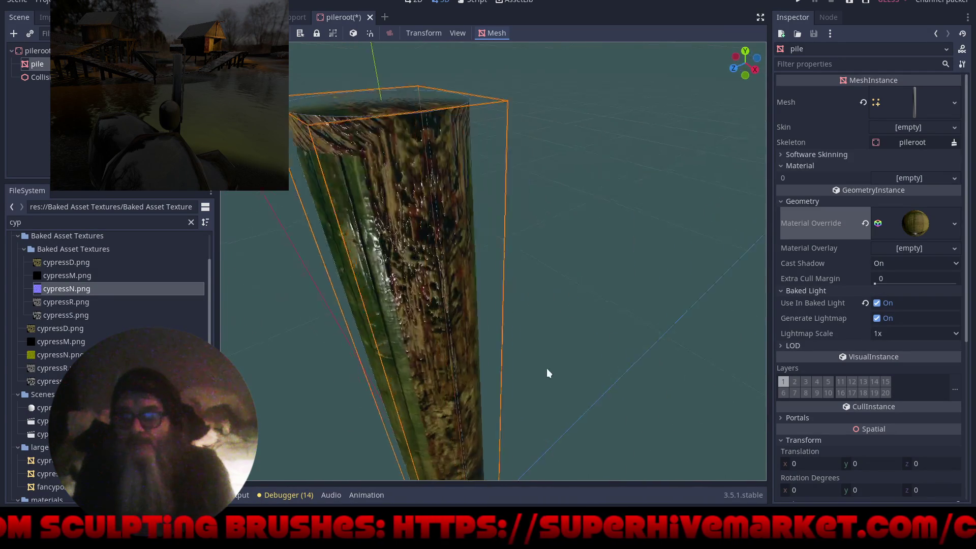
pyautogui.scroll(3, 430, 325)
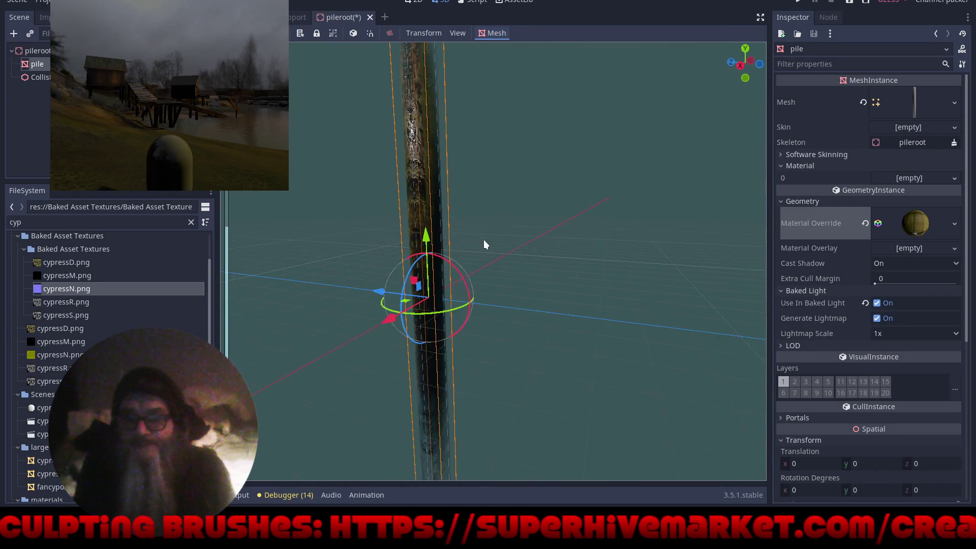
pyautogui.scroll(-2, 577, 322)
pyautogui.hotkey('ctrl', 's')
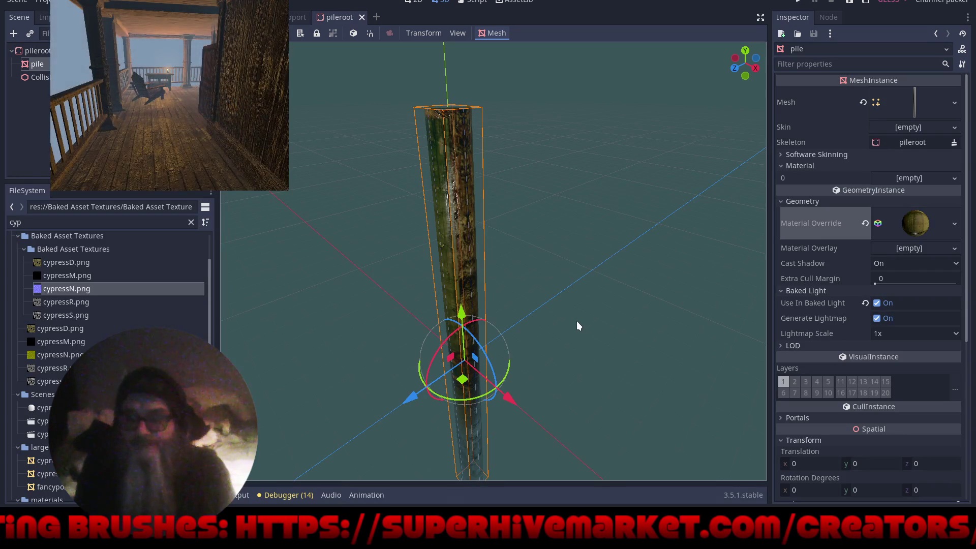
pyautogui.click(360, 17)
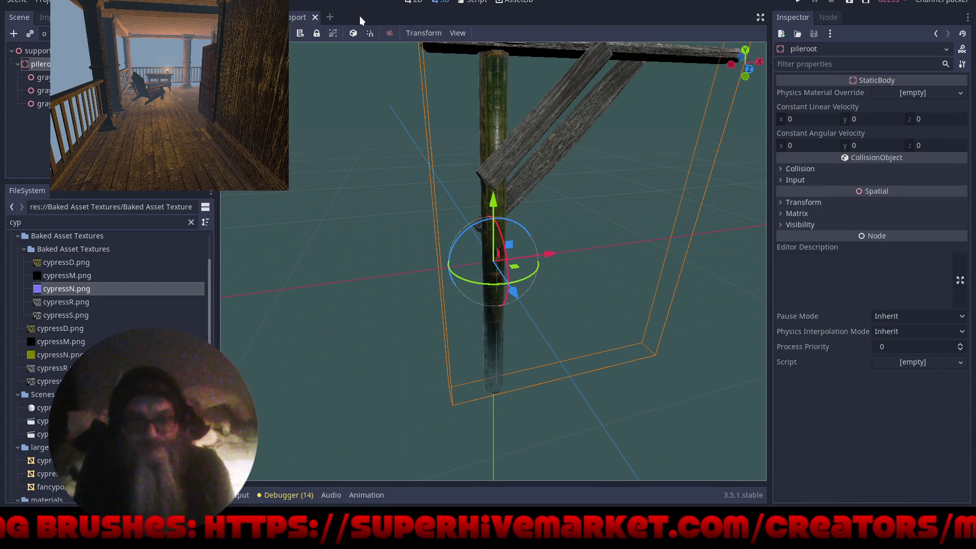
# Switch back to the Level_6 swamp scene and select the pirogue boat (pirogueroot)
pyautogui.moveTo(477, 143)
pyautogui.mouseDown()
pyautogui.moveTo(450, 199)
pyautogui.moveTo(503, 218)
pyautogui.moveTo(492, 206)
pyautogui.mouseUp()
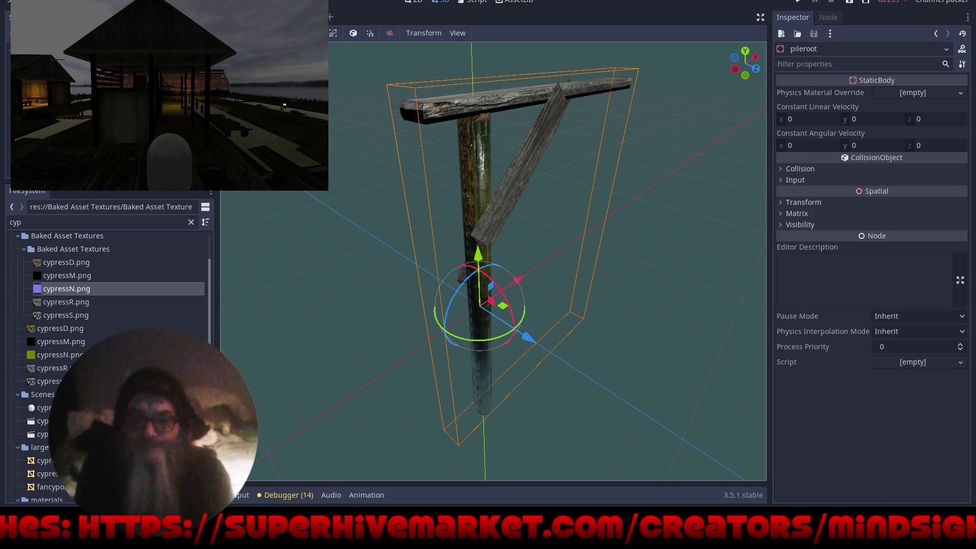
pyautogui.hotkey('ctrl', 'Tab')
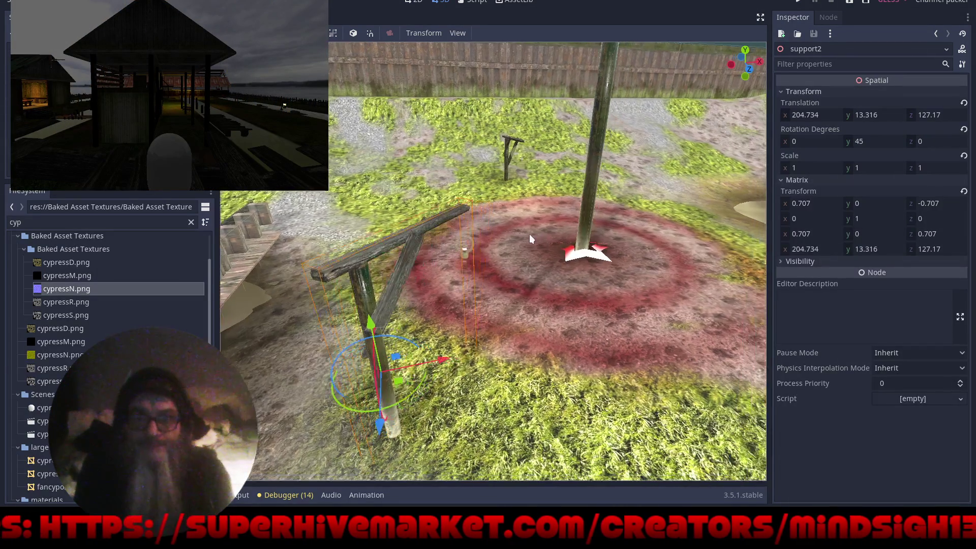
pyautogui.moveTo(530, 234)
pyautogui.mouseDown()
pyautogui.moveTo(422, 249)
pyautogui.moveTo(755, 312)
pyautogui.moveTo(742, 319)
pyautogui.mouseUp()
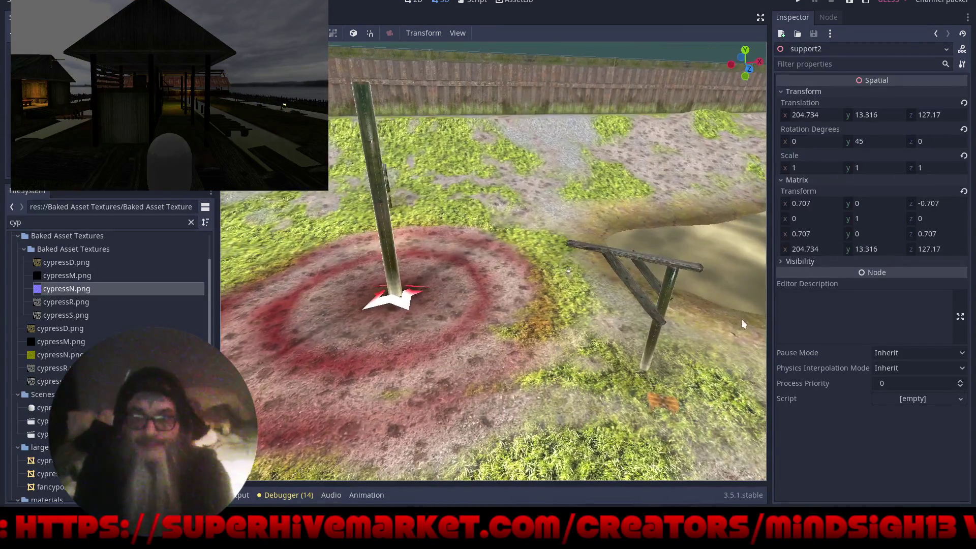
pyautogui.scroll(-8, 469, 249)
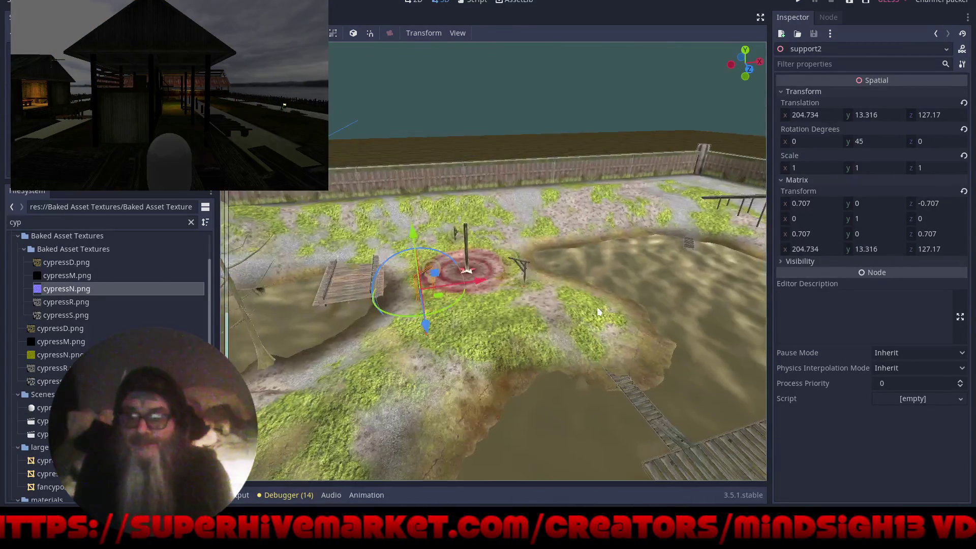
pyautogui.moveTo(599, 230)
pyautogui.mouseDown()
pyautogui.moveTo(535, 222)
pyautogui.moveTo(546, 230)
pyautogui.moveTo(676, 206)
pyautogui.moveTo(733, 212)
pyautogui.moveTo(608, 221)
pyautogui.moveTo(594, 206)
pyautogui.moveTo(527, 231)
pyautogui.moveTo(599, 280)
pyautogui.mouseUp()
pyautogui.moveTo(672, 394)
pyautogui.mouseDown()
pyautogui.moveTo(669, 368)
pyautogui.moveTo(606, 356)
pyautogui.mouseUp()
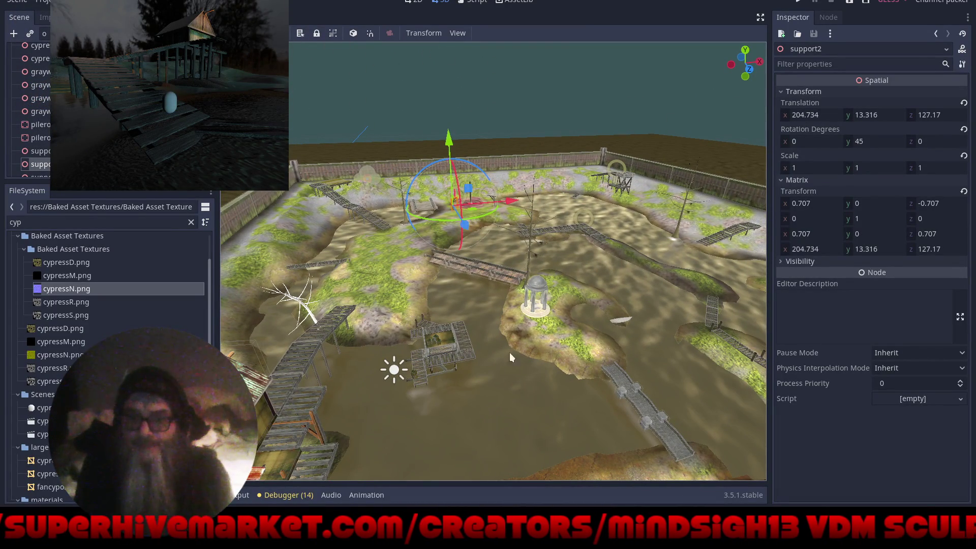
pyautogui.click(618, 323)
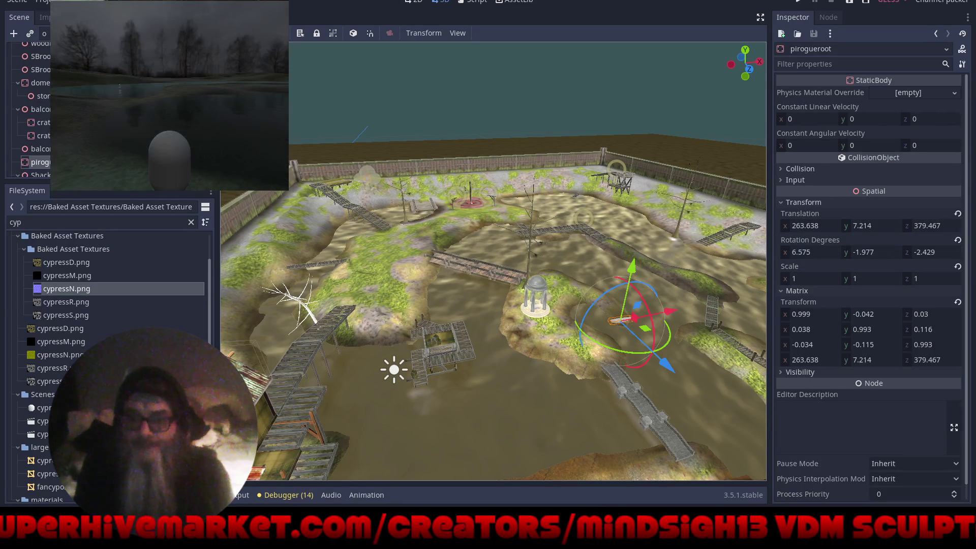
# Open the pirogueroot scene and select the pirogue boat mesh
pyautogui.doubleClick(618, 323)
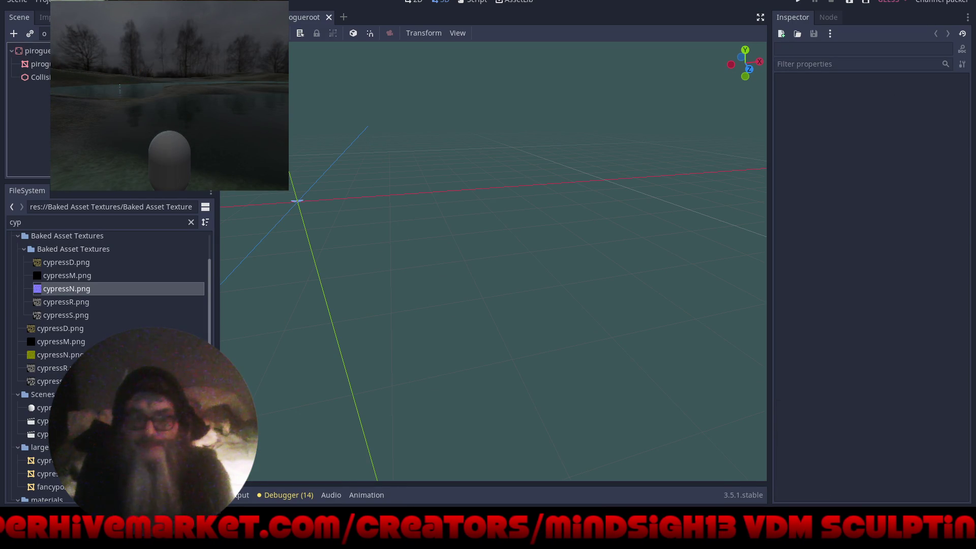
pyautogui.moveTo(447, 252)
pyautogui.mouseDown()
pyautogui.moveTo(457, 269)
pyautogui.moveTo(504, 264)
pyautogui.mouseUp()
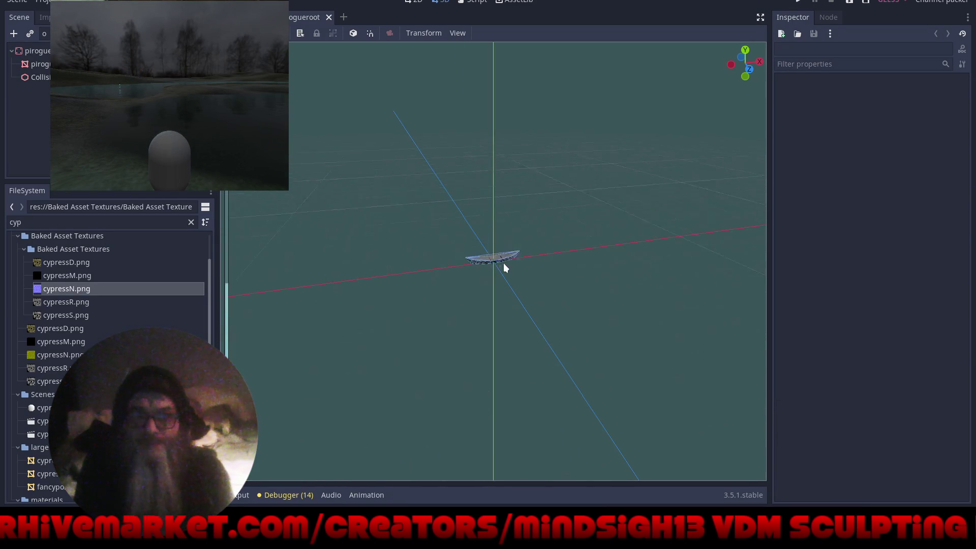
pyautogui.scroll(5, 506, 255)
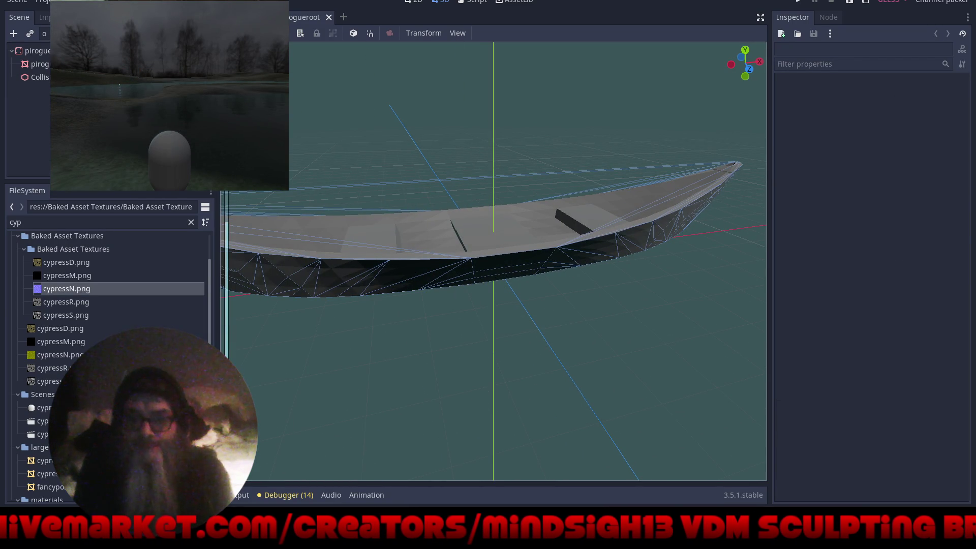
pyautogui.click(447, 218)
pyautogui.scroll(-2, 461, 218)
pyautogui.moveTo(460, 217); pyautogui.dragTo(483, 254)
# Clear the mesh's Material slot 0 and choose Load for its Material Override
pyautogui.click(808, 168)
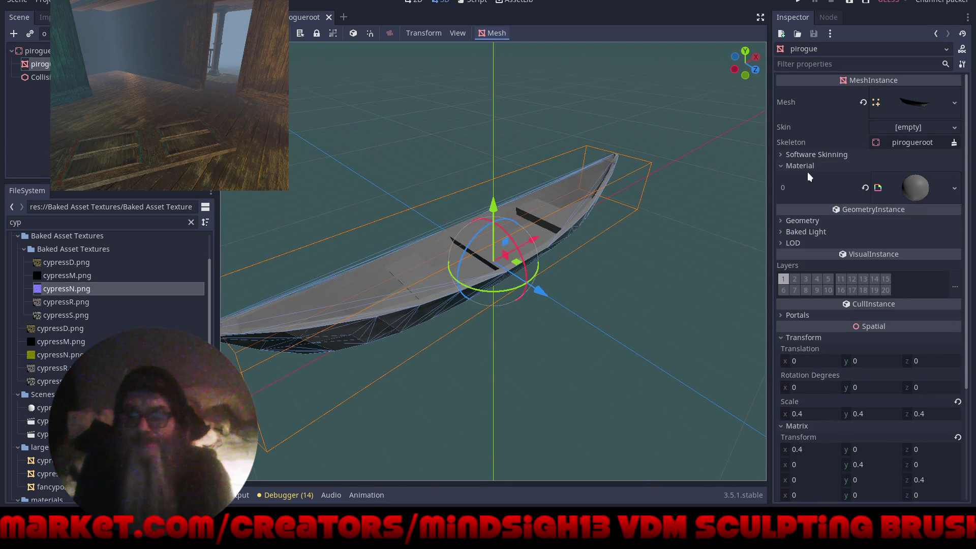
pyautogui.click(866, 188)
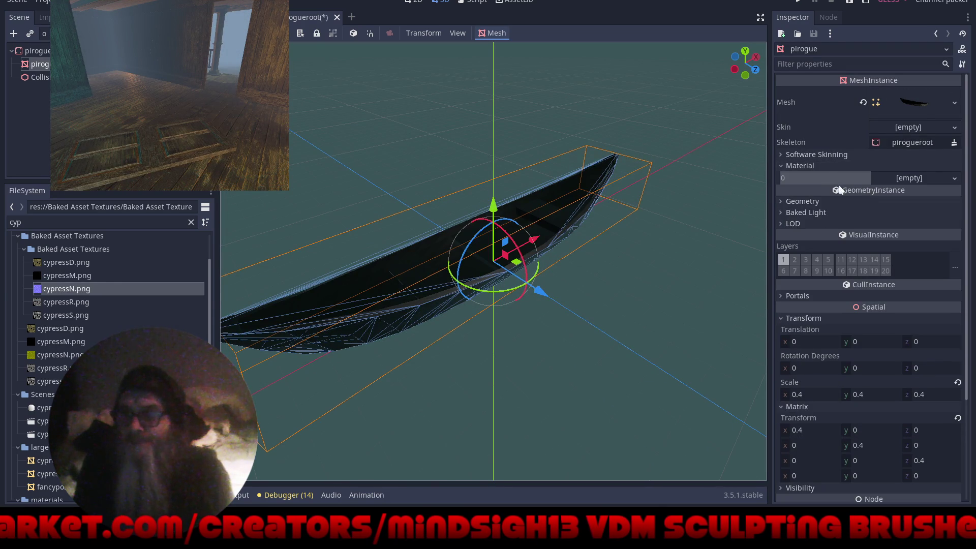
pyautogui.click(834, 201)
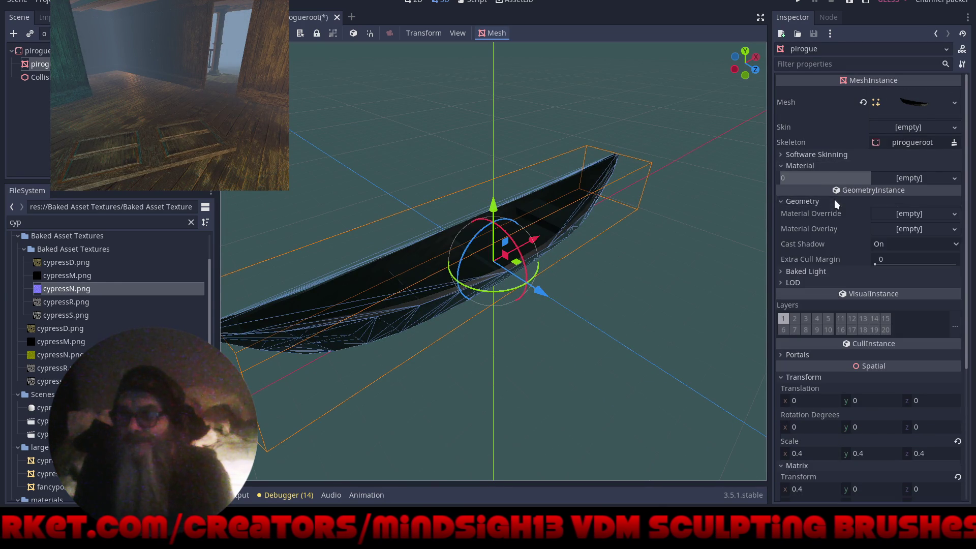
pyautogui.click(956, 214)
pyautogui.click(925, 289)
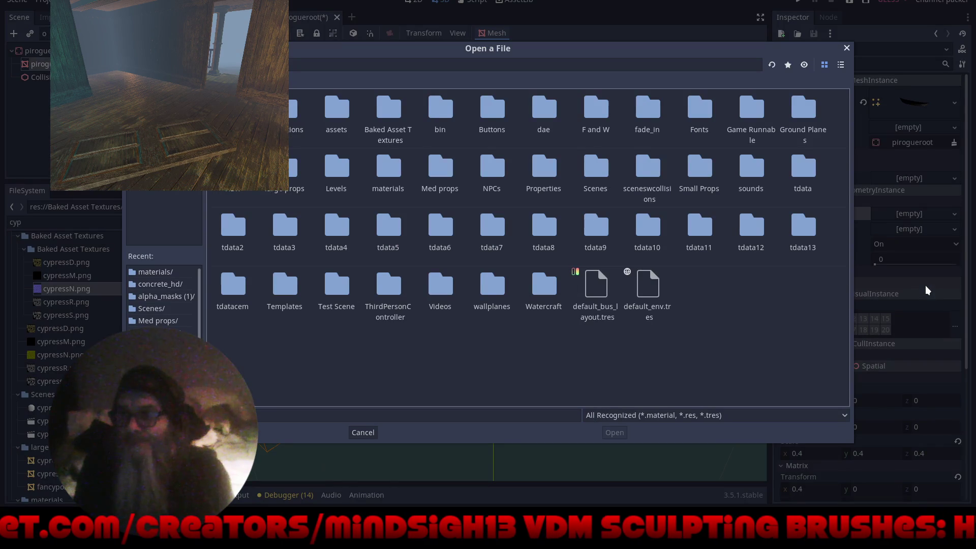
# Try Cypress.material from the materials folder as the pirogue's override, then clear it
pyautogui.doubleClick(381, 168)
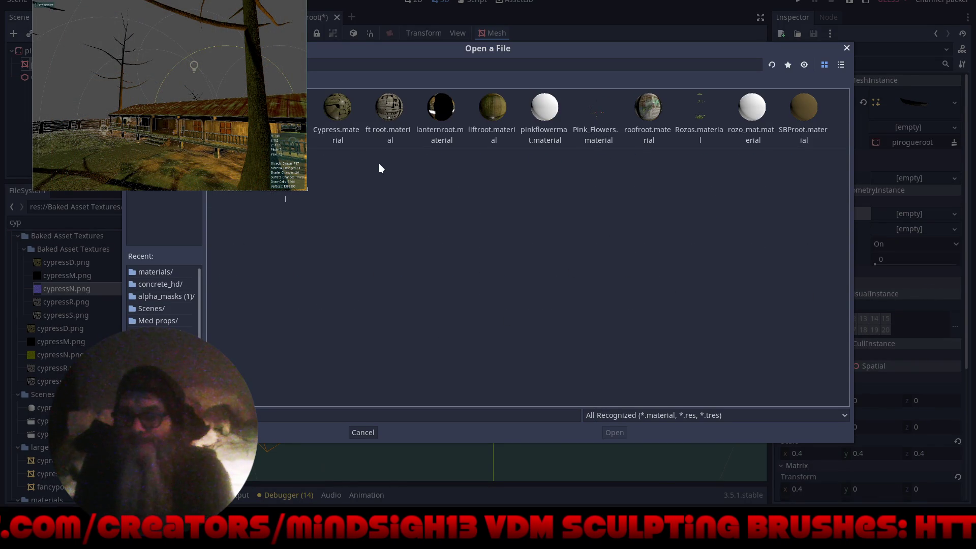
pyautogui.doubleClick(331, 105)
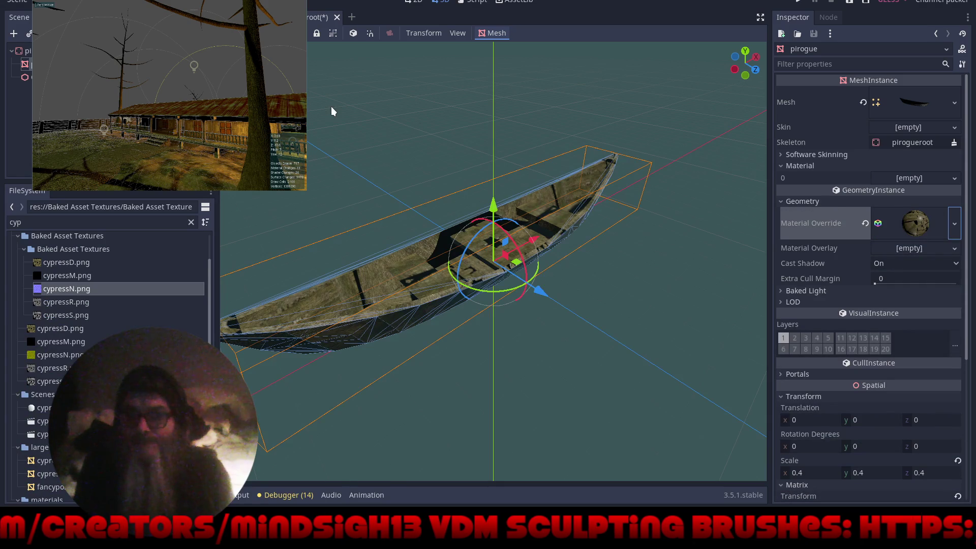
pyautogui.moveTo(393, 208)
pyautogui.mouseDown()
pyautogui.moveTo(435, 224)
pyautogui.moveTo(507, 225)
pyautogui.moveTo(414, 195)
pyautogui.moveTo(426, 202)
pyautogui.mouseUp()
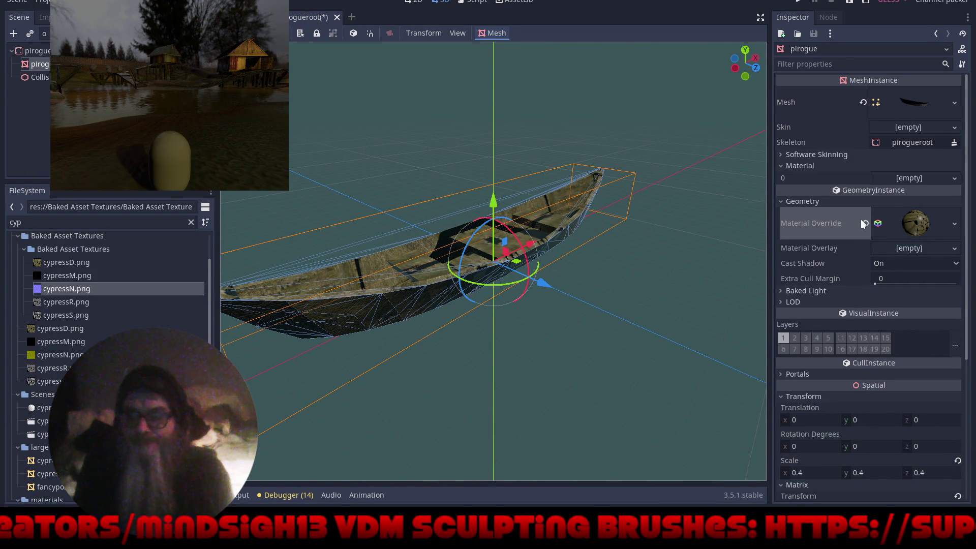
pyautogui.click(865, 223)
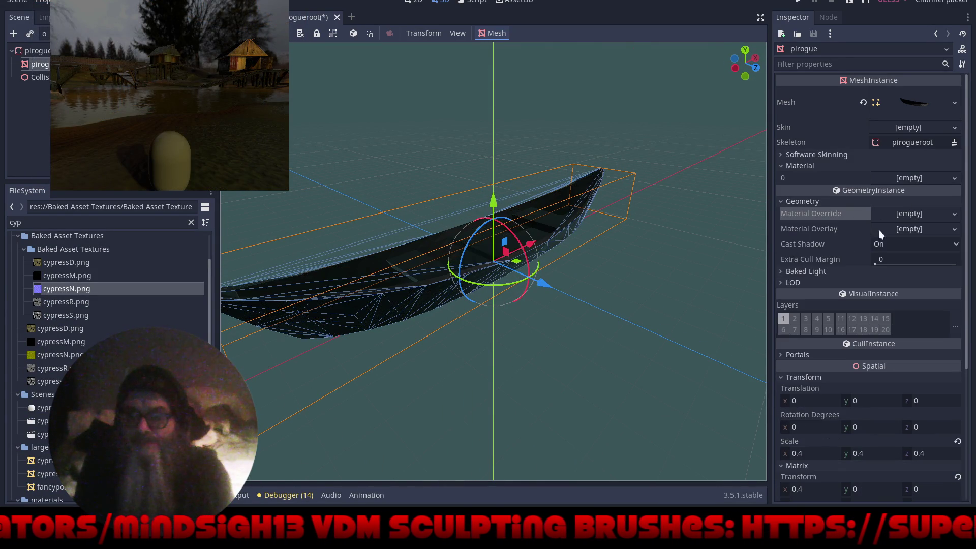
# Load another saved .material as the boat's override and clear it again
pyautogui.click(952, 218)
pyautogui.click(919, 290)
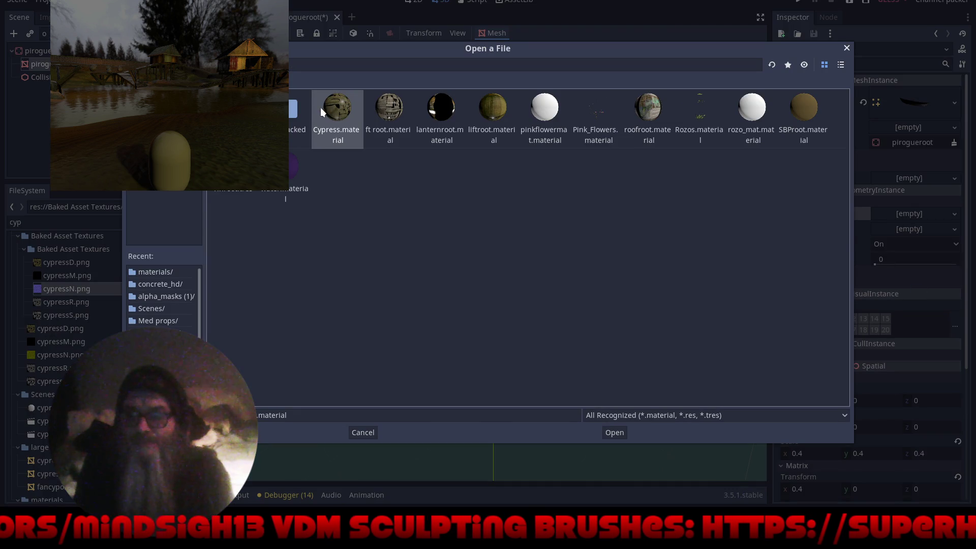
pyautogui.doubleClick(496, 108)
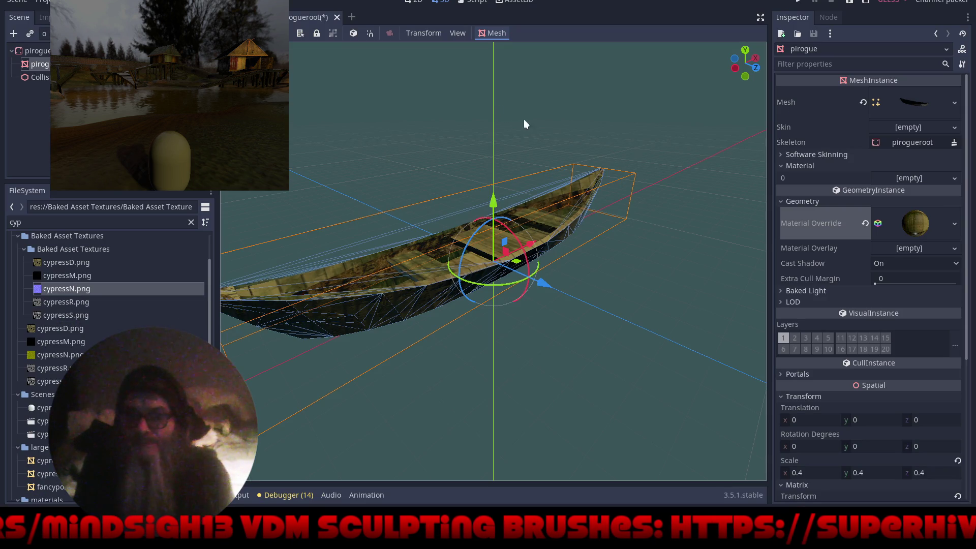
pyautogui.click(865, 223)
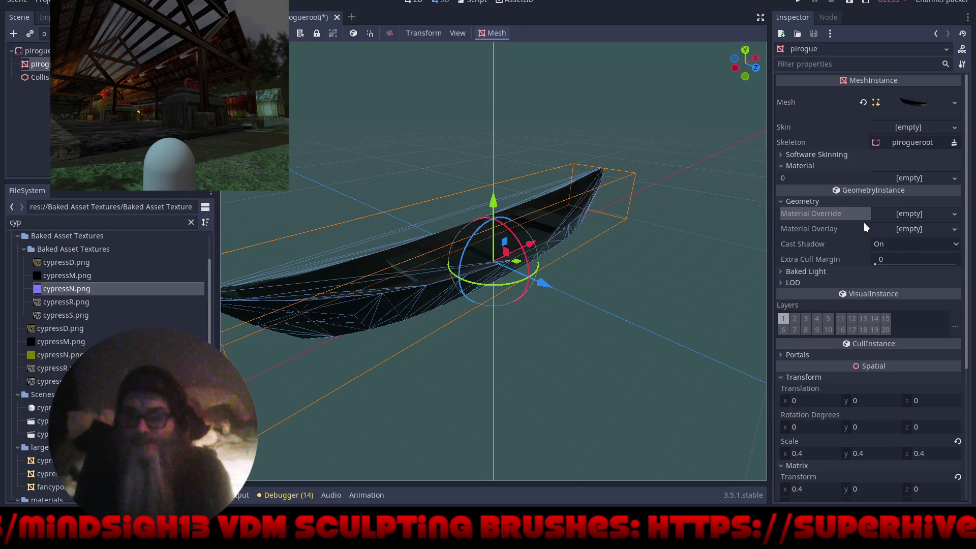
pyautogui.click(955, 215)
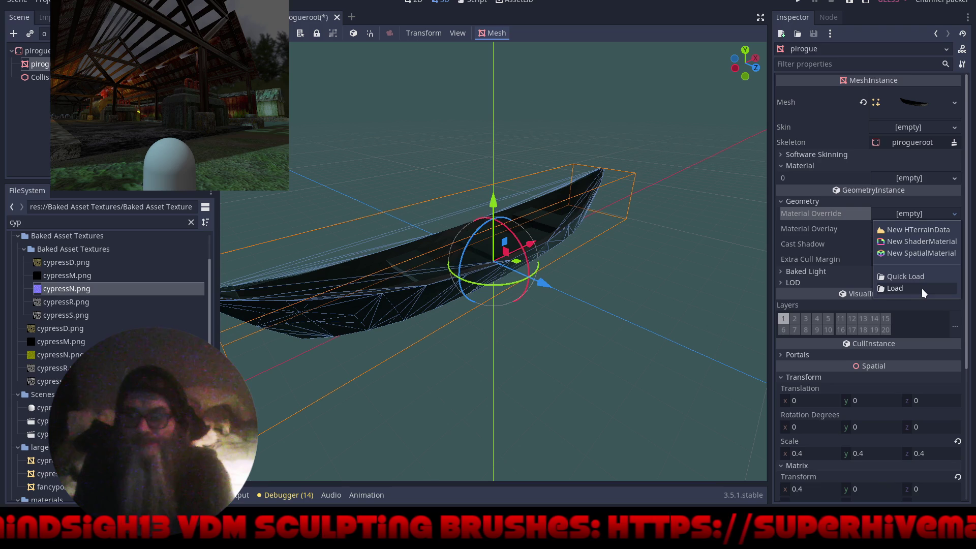
# Create a new SpatialMaterial override and drag the pirogue colour texture into Albedo
pyautogui.click(919, 253)
pyautogui.click(917, 230)
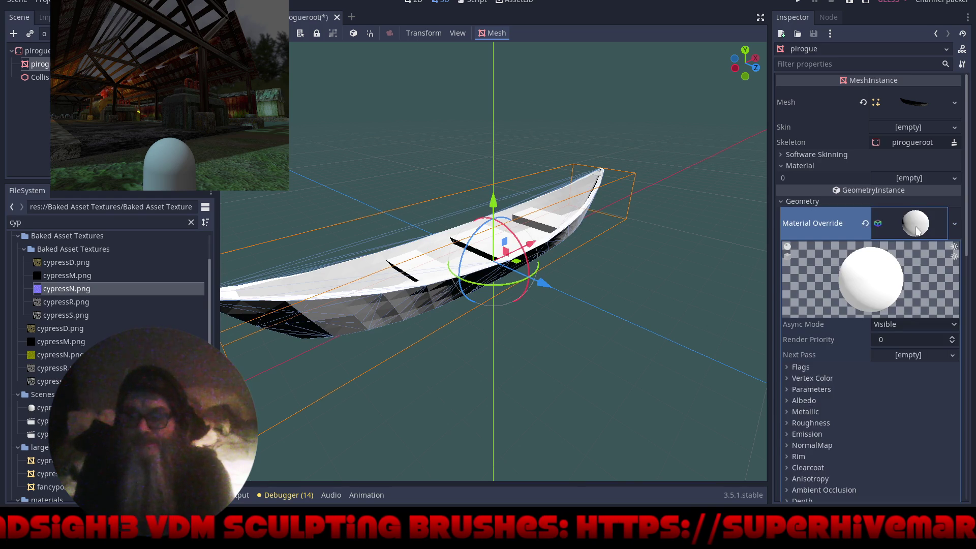
pyautogui.click(816, 400)
pyautogui.scroll(-5, 815, 324)
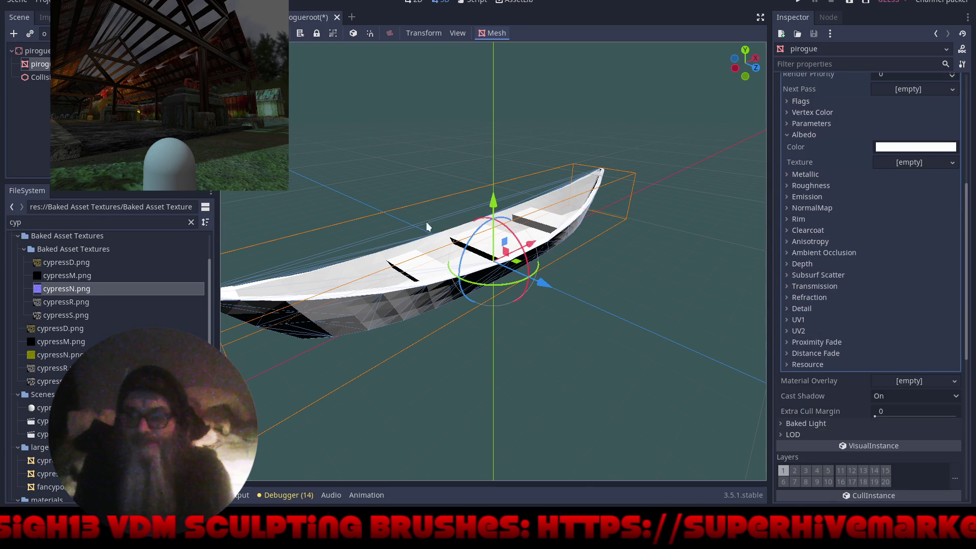
pyautogui.click(191, 222)
pyautogui.write('pi')
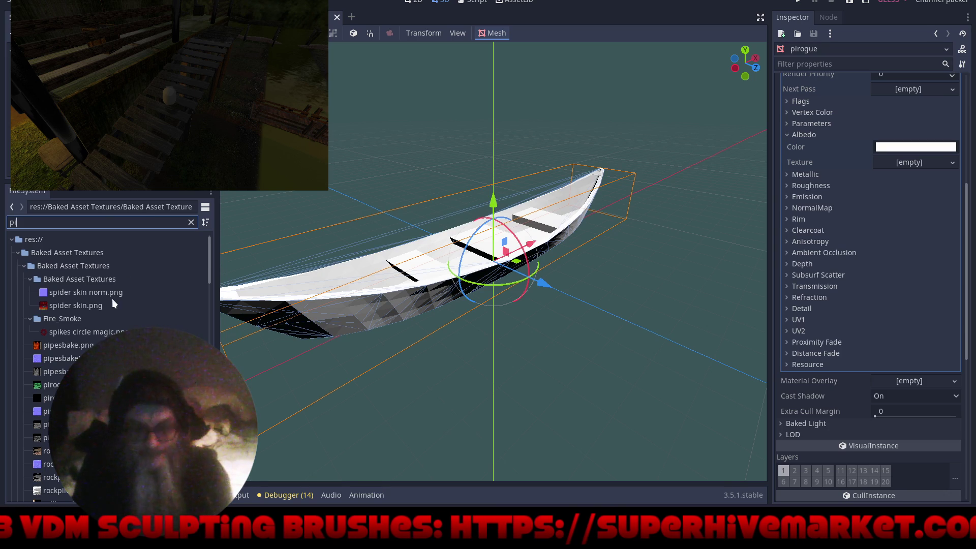
pyautogui.click(51, 385)
pyautogui.moveTo(51, 384)
pyautogui.mouseDown()
pyautogui.moveTo(376, 390)
pyautogui.moveTo(896, 163)
pyautogui.mouseUp()
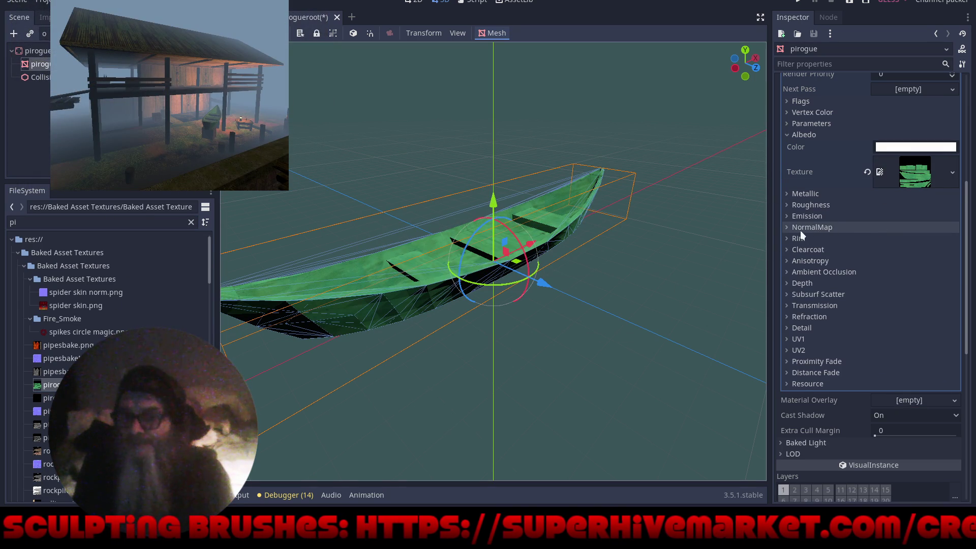
# Add pirogueR.png as the Roughness texture and enable NormalMap with pirogueN.png
pyautogui.click(789, 228)
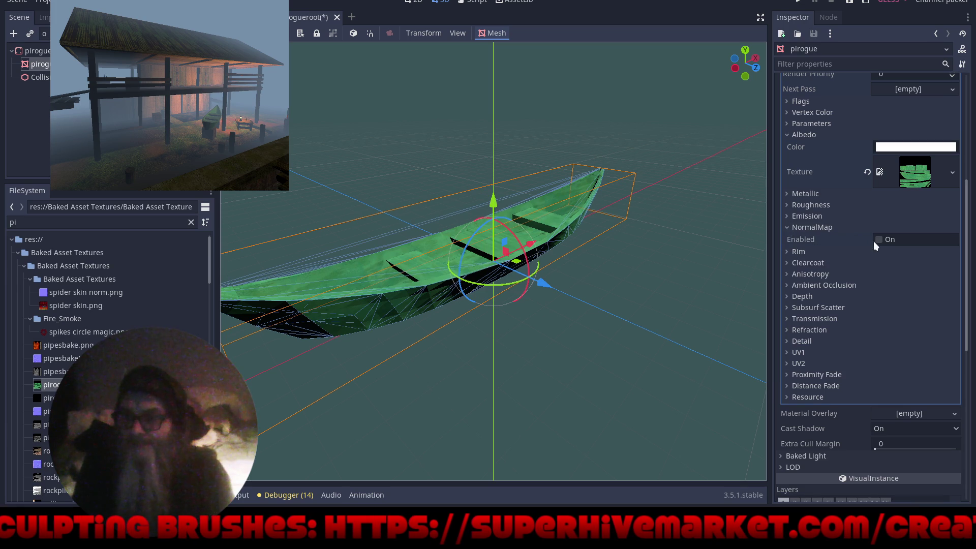
pyautogui.click(789, 206)
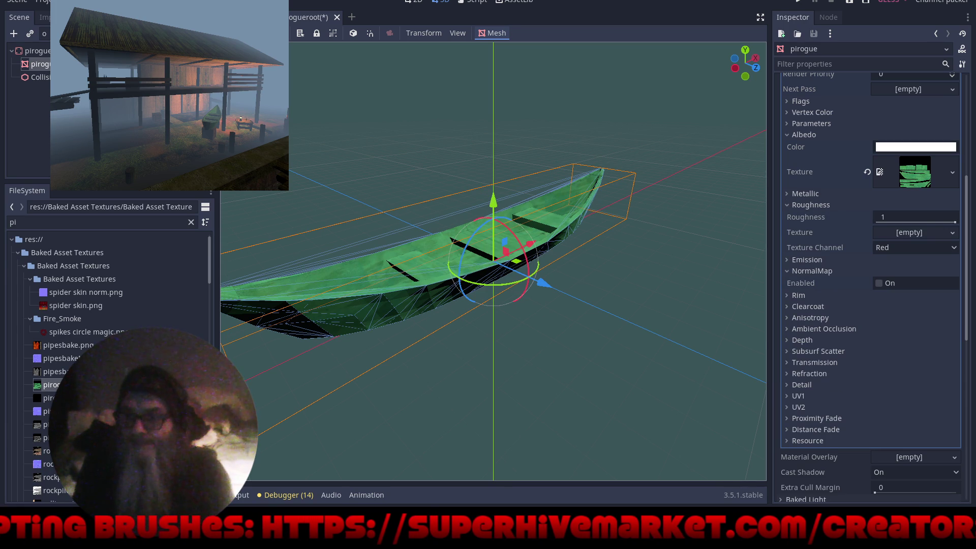
pyautogui.click(46, 424)
pyautogui.moveTo(291, 427); pyautogui.dragTo(901, 237)
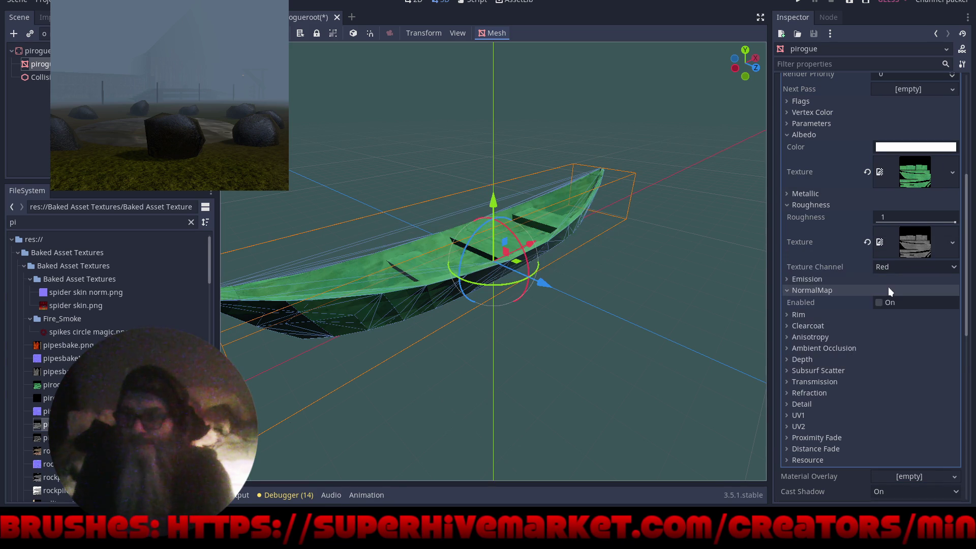
pyautogui.click(880, 303)
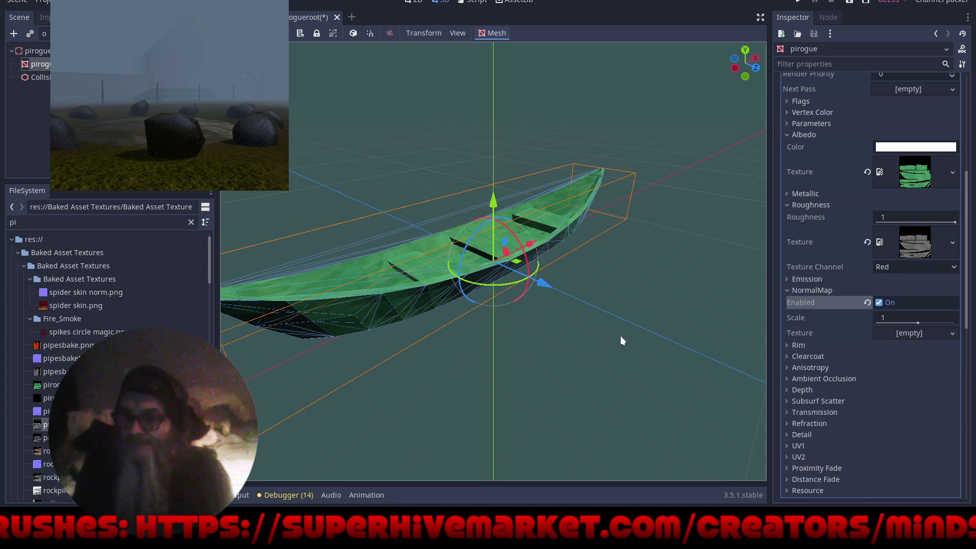
pyautogui.moveTo(77, 411)
pyautogui.mouseDown()
pyautogui.moveTo(526, 360)
pyautogui.moveTo(935, 333)
pyautogui.moveTo(926, 338)
pyautogui.mouseUp()
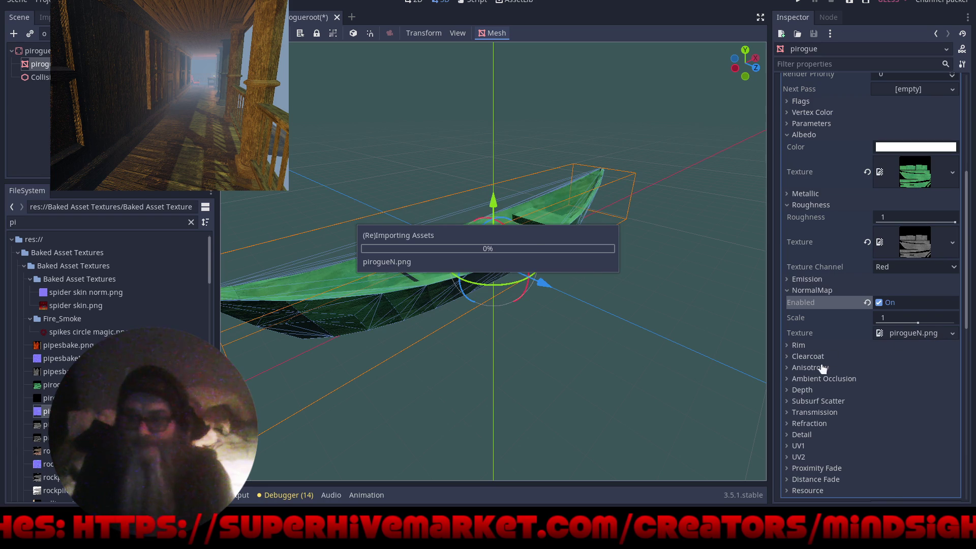
pyautogui.scroll(3, 829, 389)
pyautogui.scroll(3, 834, 376)
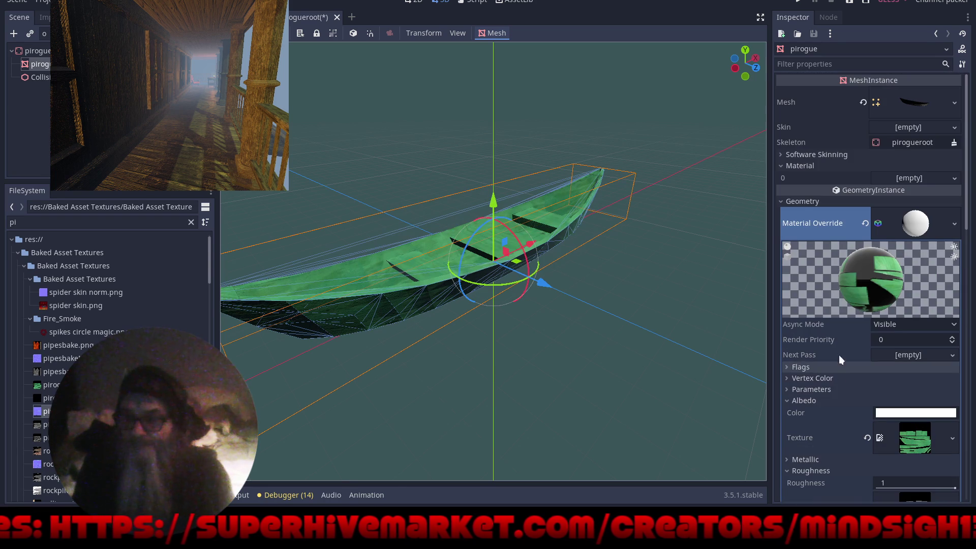
pyautogui.click(955, 223)
# Save the override as Pirogue.material (MATERIAL filter), then save and close the boat scene
pyautogui.click(886, 355)
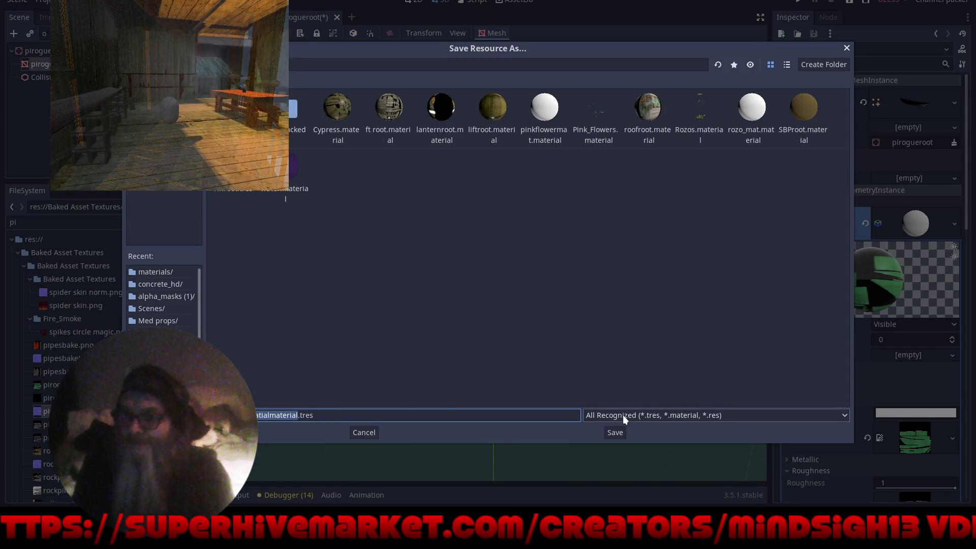
pyautogui.press('BackSpace')
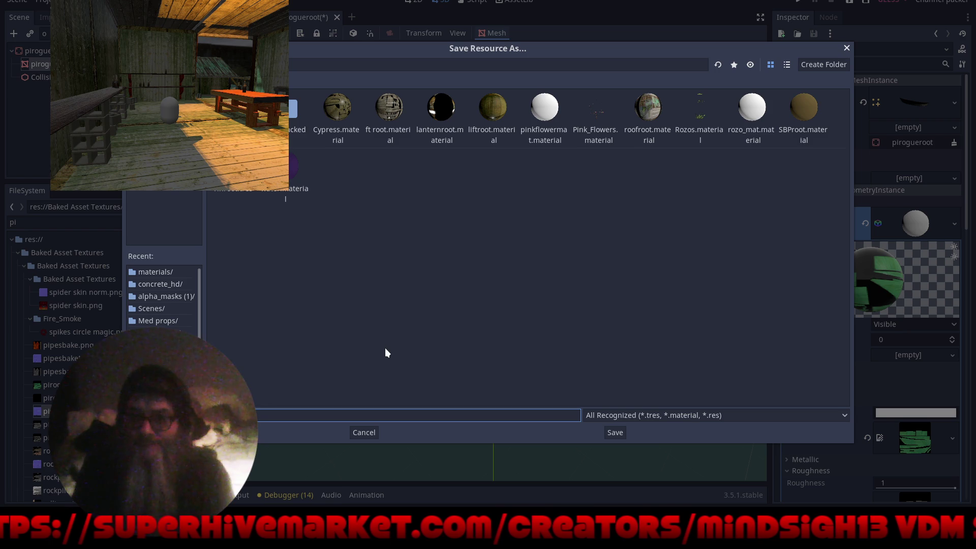
pyautogui.write('res')
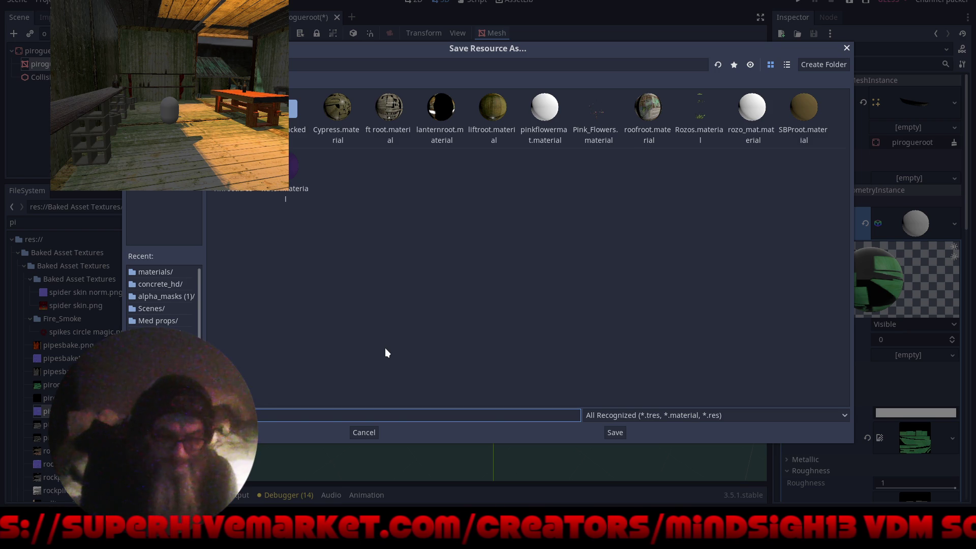
pyautogui.write('tres')
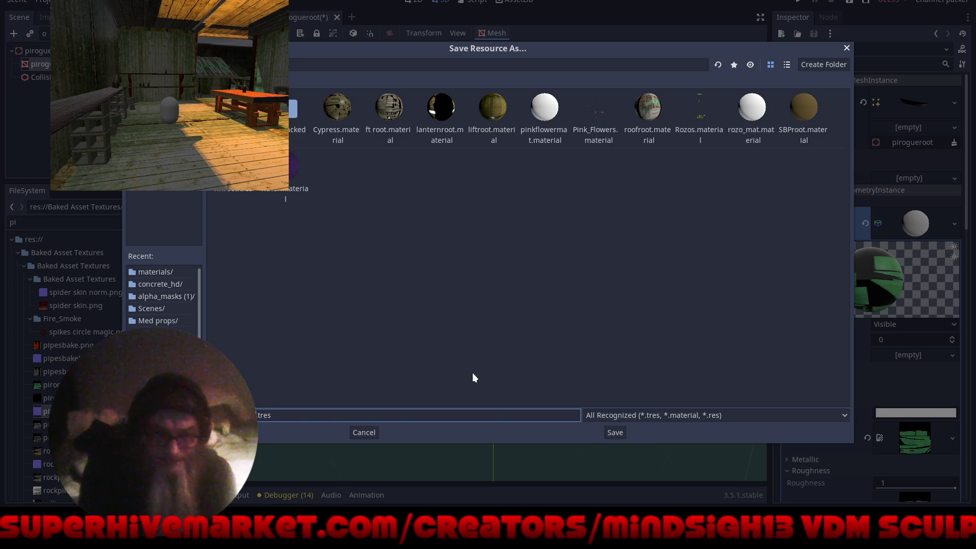
pyautogui.click(631, 414)
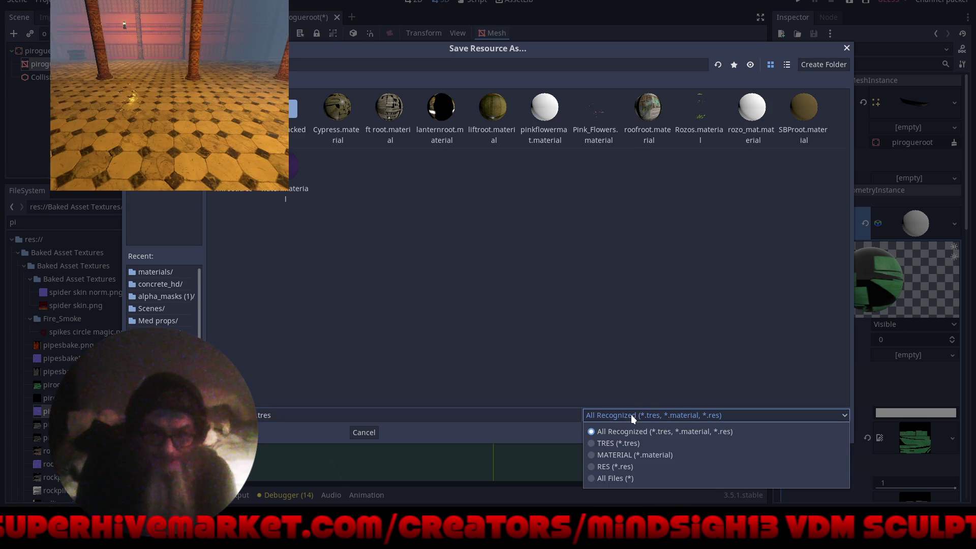
pyautogui.click(590, 455)
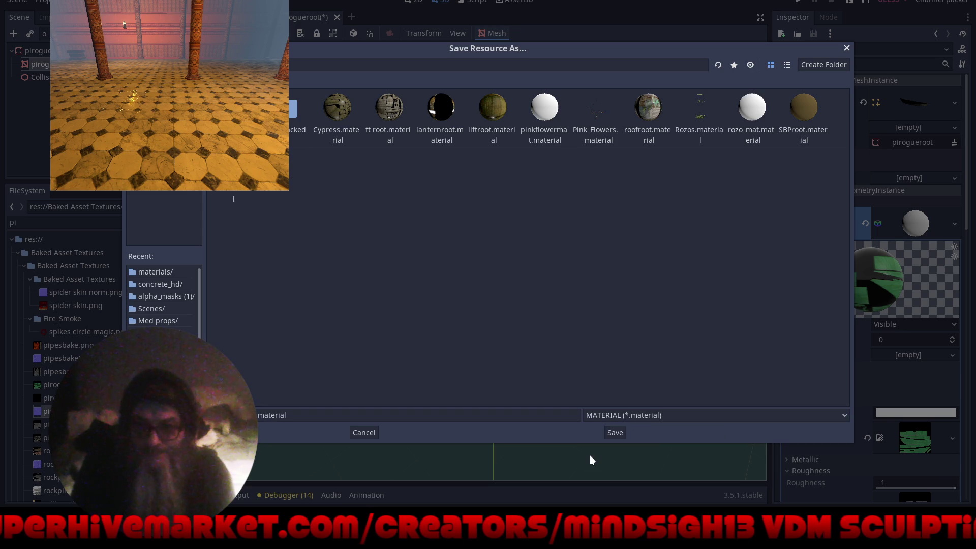
pyautogui.click(617, 434)
pyautogui.hotkey('ctrl', 's')
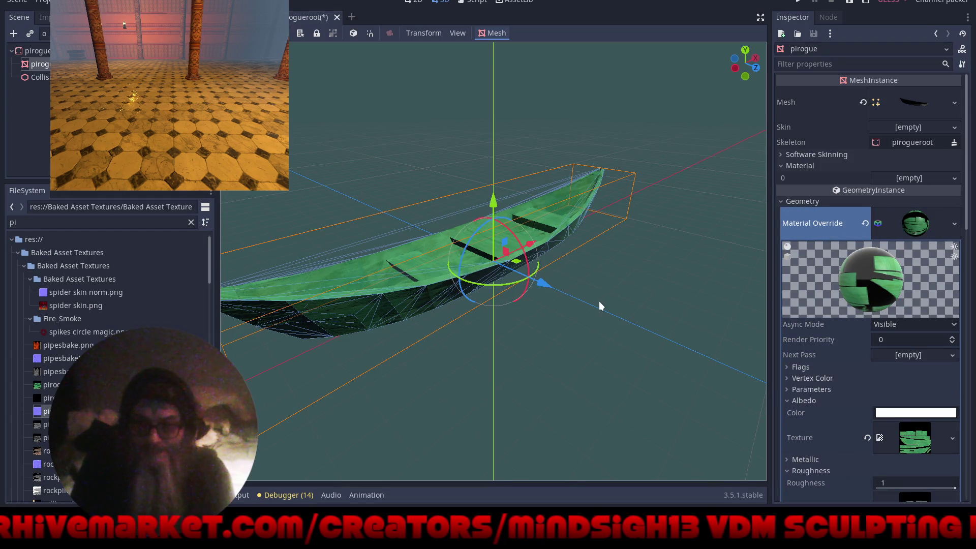
pyautogui.click(329, 17)
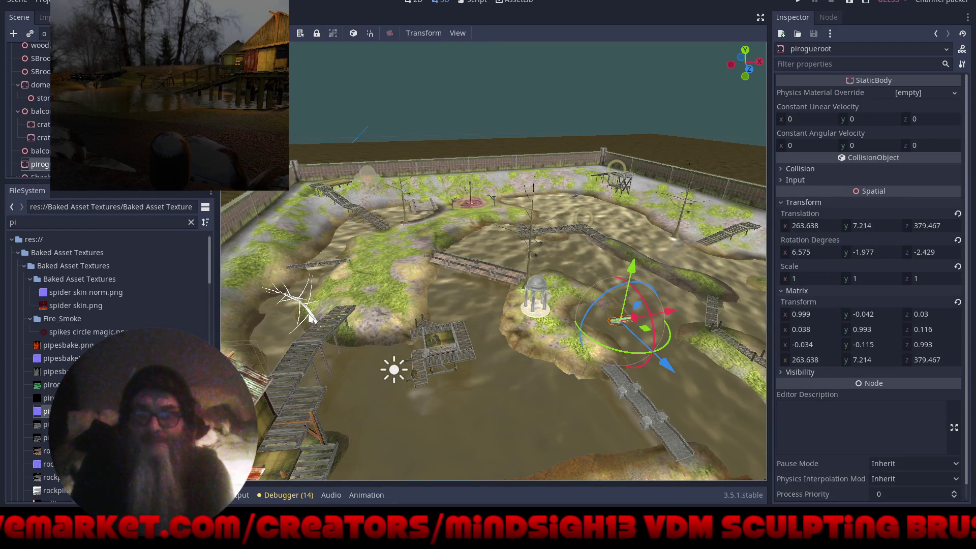
# Open the cypress bend tree's scene and select its cypresstreebend mesh
pyautogui.click(311, 310)
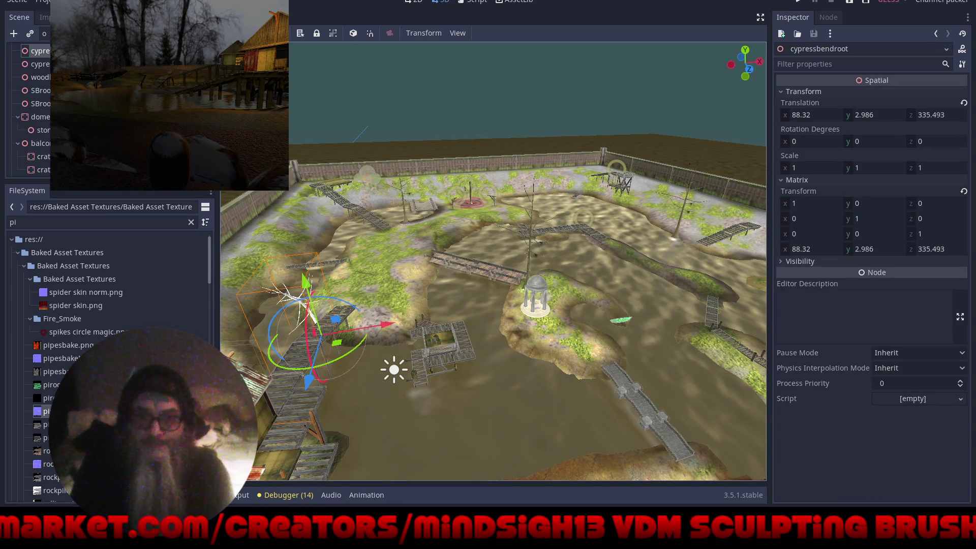
pyautogui.click(203, 51)
pyautogui.click(297, 199)
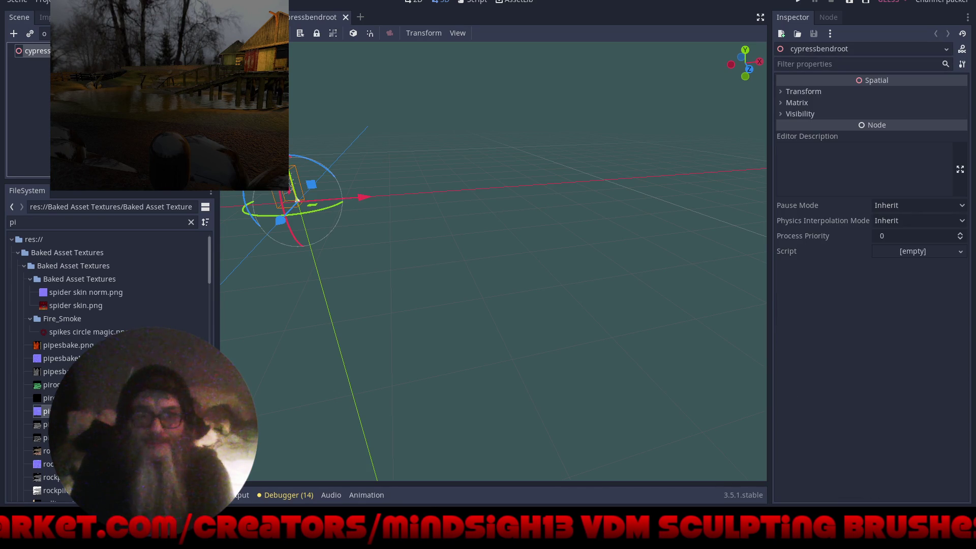
pyautogui.press('f')
pyautogui.moveTo(596, 211)
pyautogui.mouseDown()
pyautogui.moveTo(620, 328)
pyautogui.moveTo(501, 328)
pyautogui.moveTo(514, 298)
pyautogui.mouseUp()
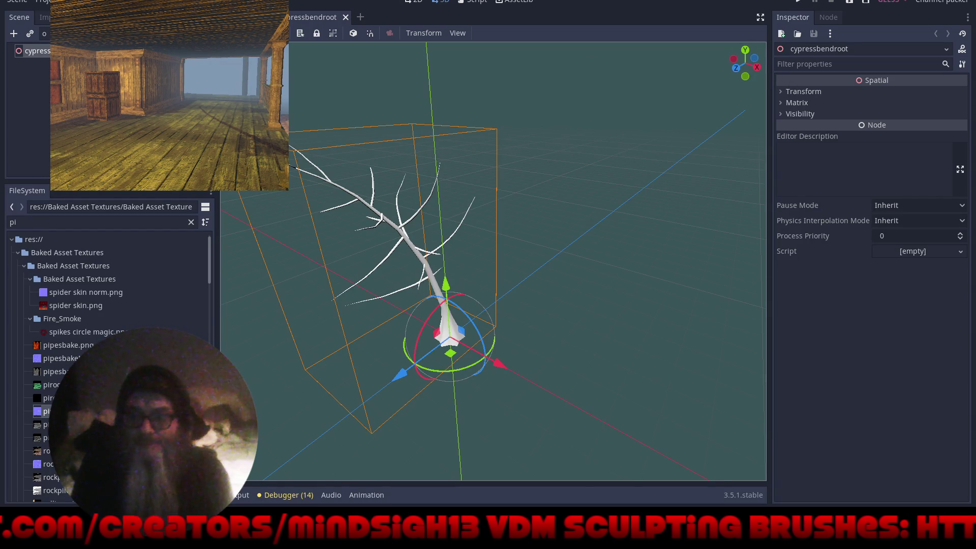
pyautogui.click(437, 244)
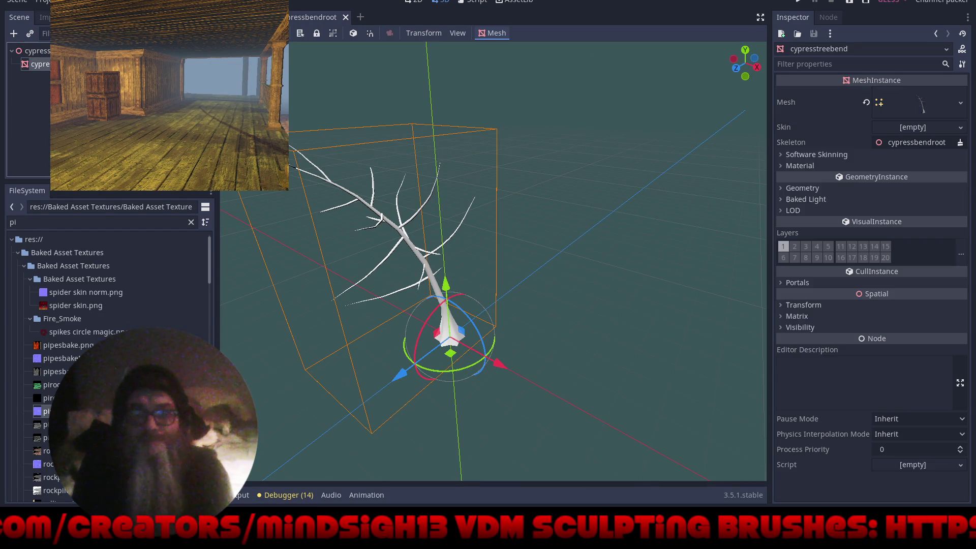
# Clear Material 0 and load a saved .material from the materials folder as Material Override
pyautogui.click(828, 164)
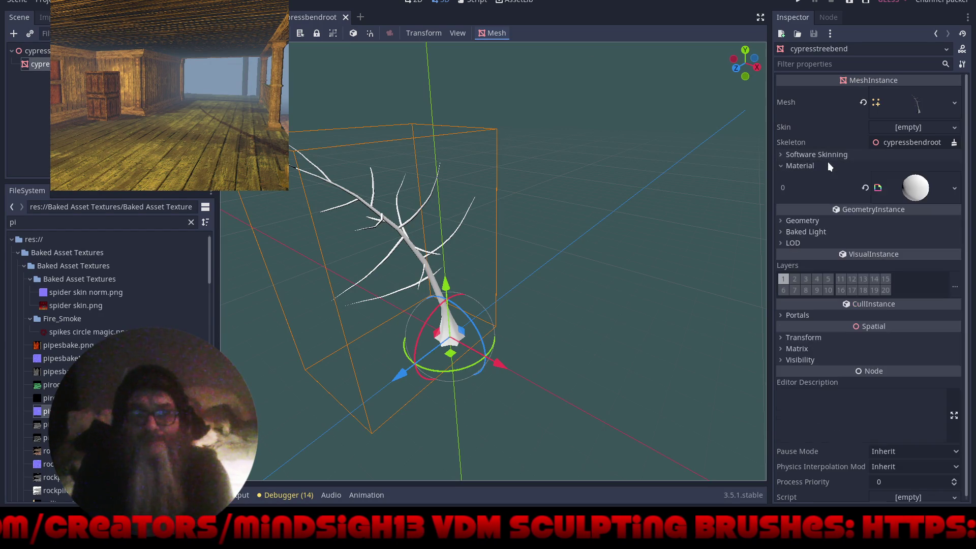
pyautogui.click(866, 178)
pyautogui.click(822, 201)
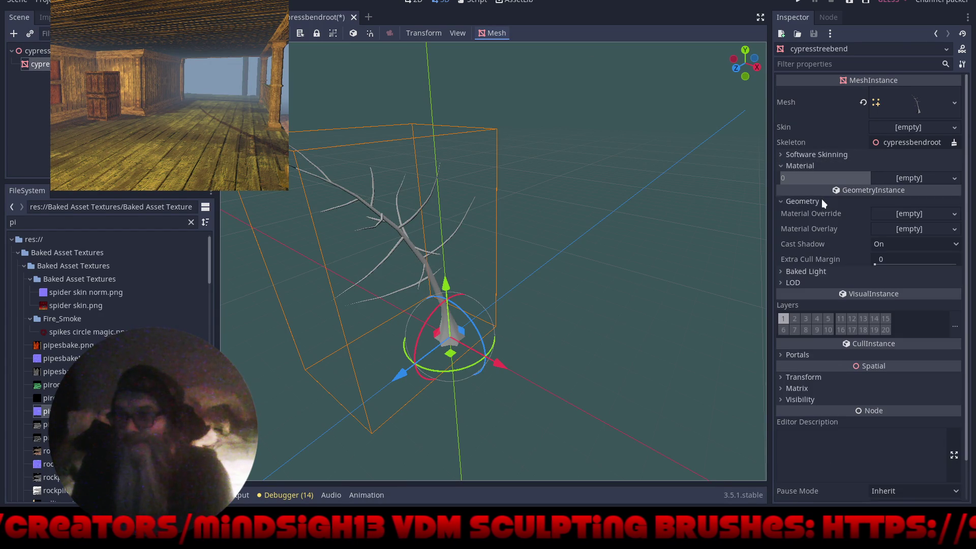
pyautogui.click(940, 216)
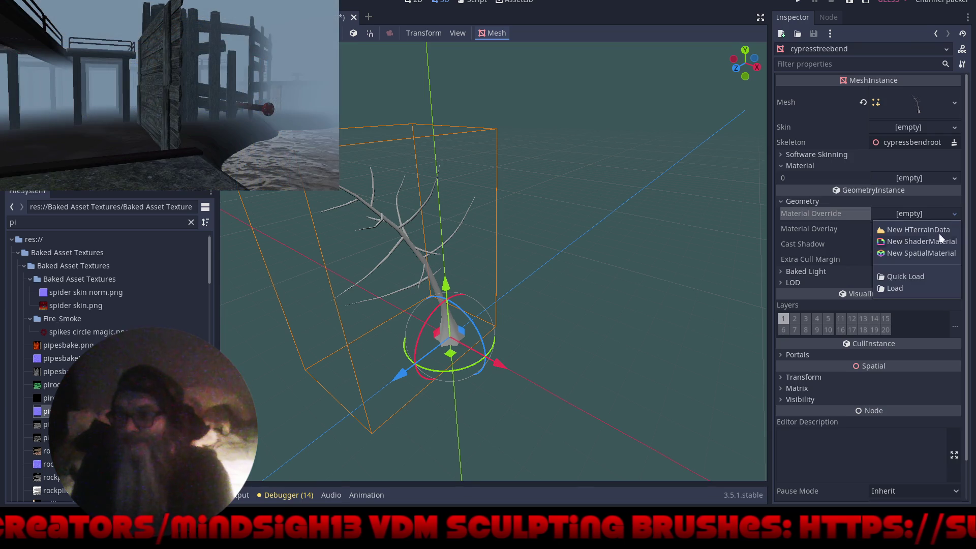
pyautogui.click(915, 288)
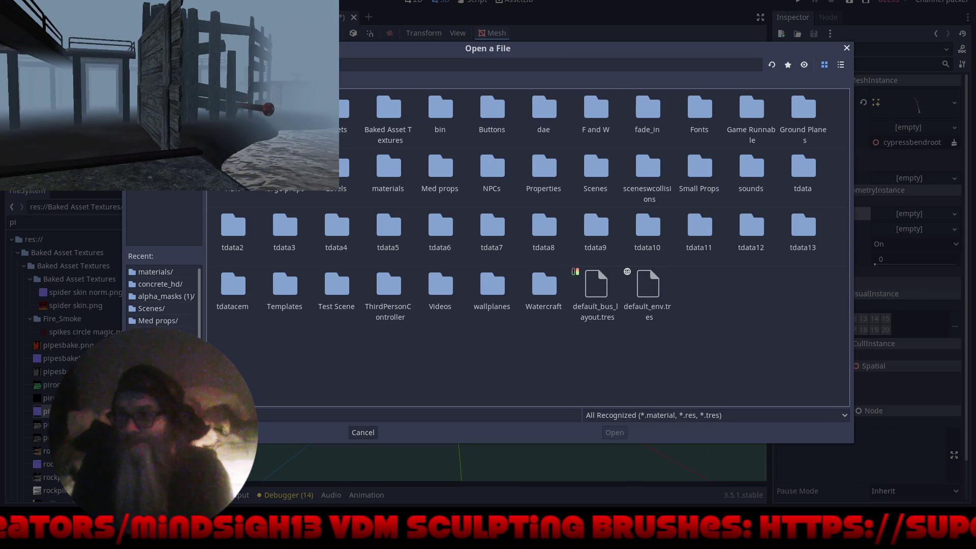
pyautogui.doubleClick(389, 179)
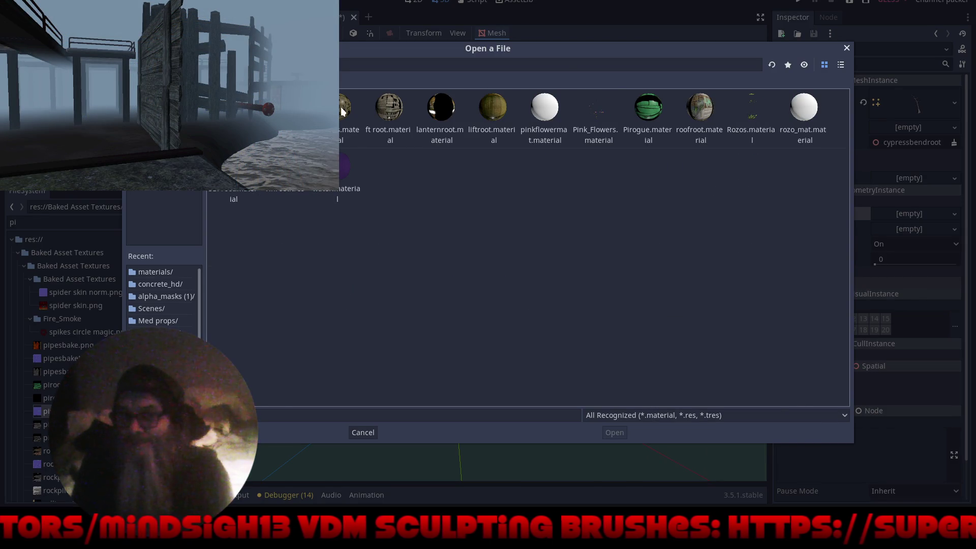
pyautogui.doubleClick(345, 112)
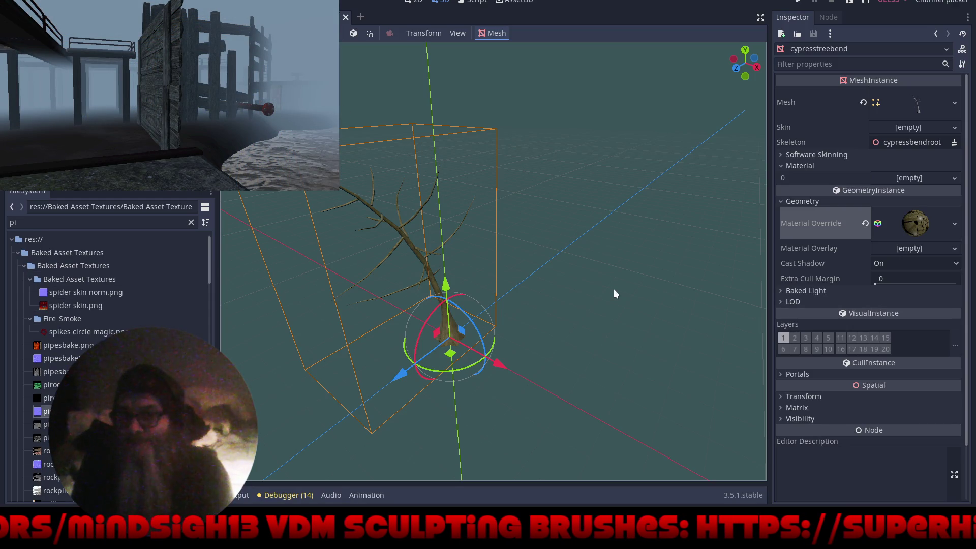
# Close cypressbendroot, run the project with Play and start a NEW GAME
pyautogui.click(344, 17)
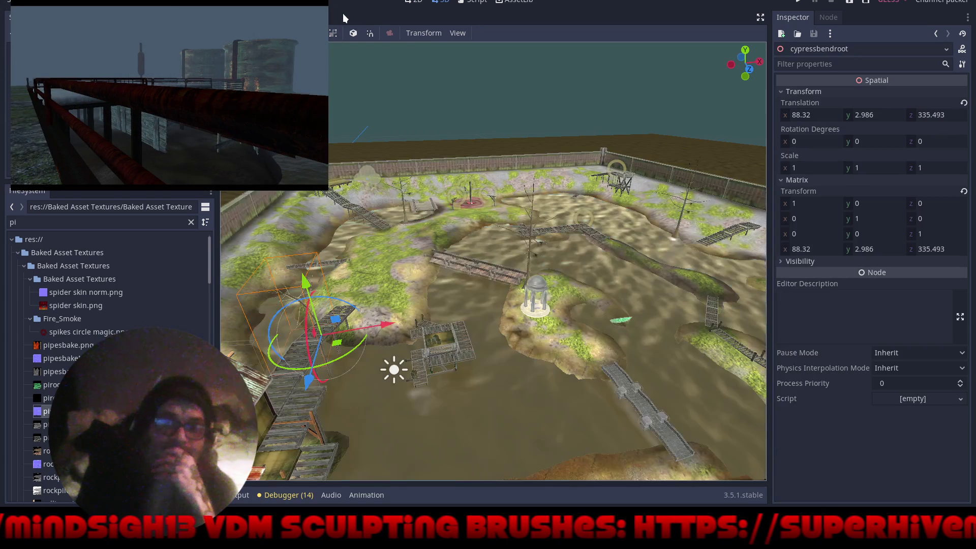
pyautogui.moveTo(575, 286)
pyautogui.mouseDown()
pyautogui.moveTo(603, 303)
pyautogui.moveTo(612, 295)
pyautogui.moveTo(501, 292)
pyautogui.moveTo(514, 287)
pyautogui.mouseUp()
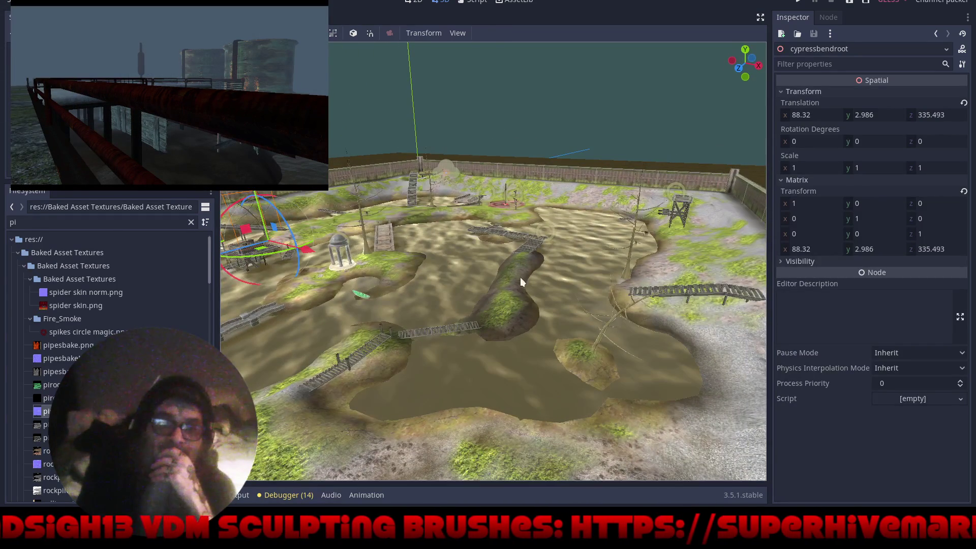
pyautogui.click(800, 5)
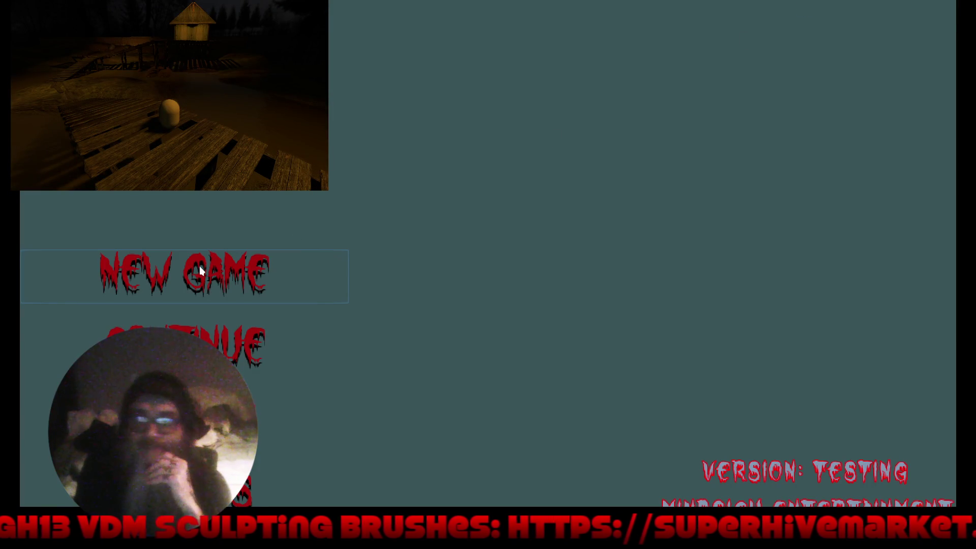
pyautogui.click(199, 268)
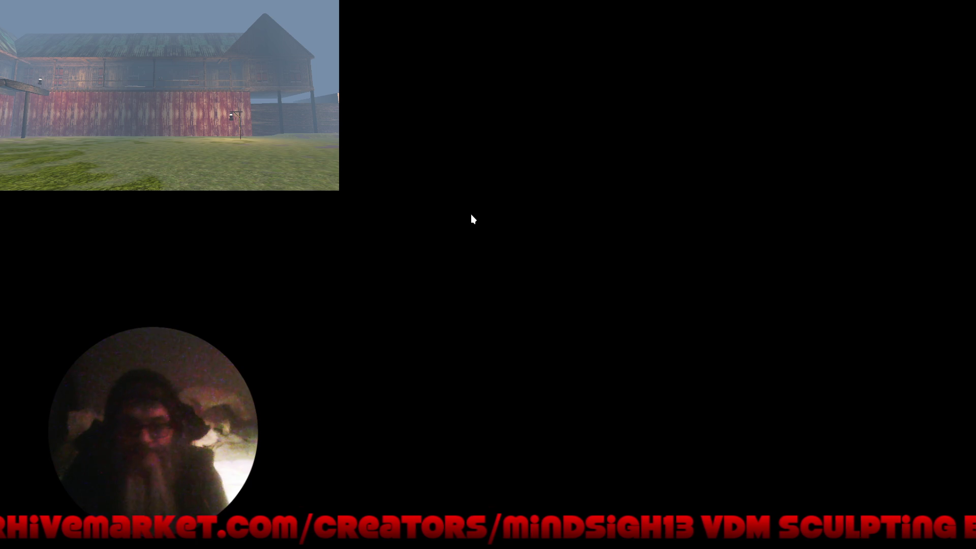
pyautogui.press('super')
pyautogui.scroll(-2, 262, 402)
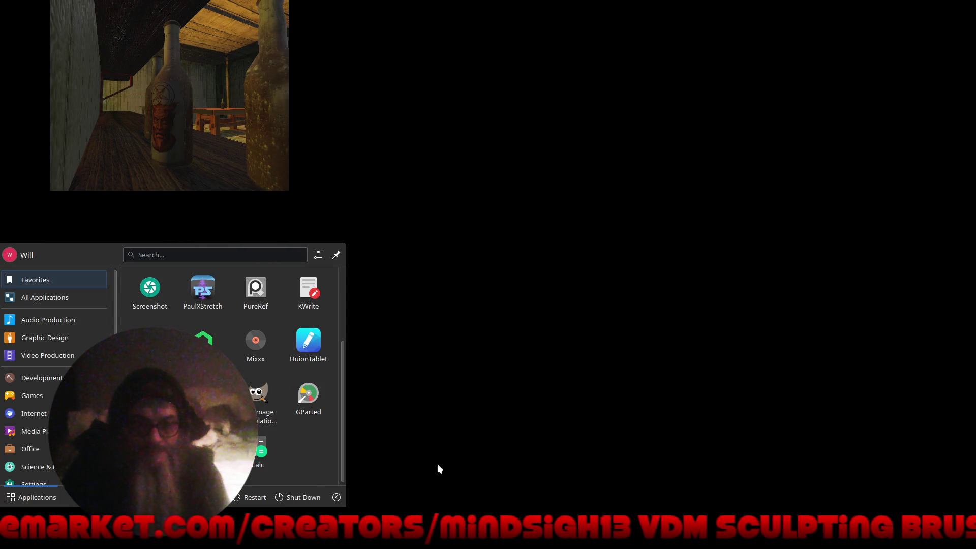
pyautogui.click(464, 451)
pyautogui.press('super')
pyautogui.scroll(-2, 250, 480)
pyautogui.press('Escape')
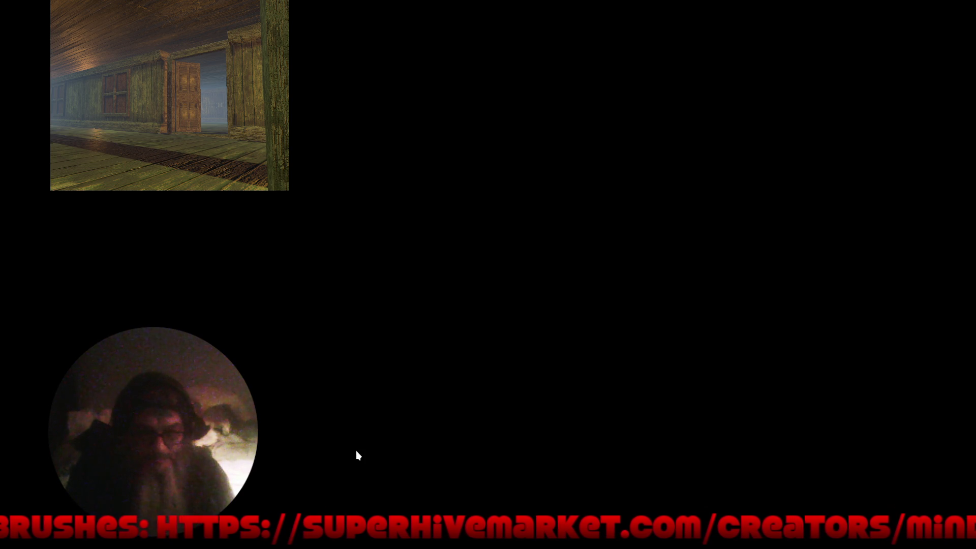
pyautogui.press('super')
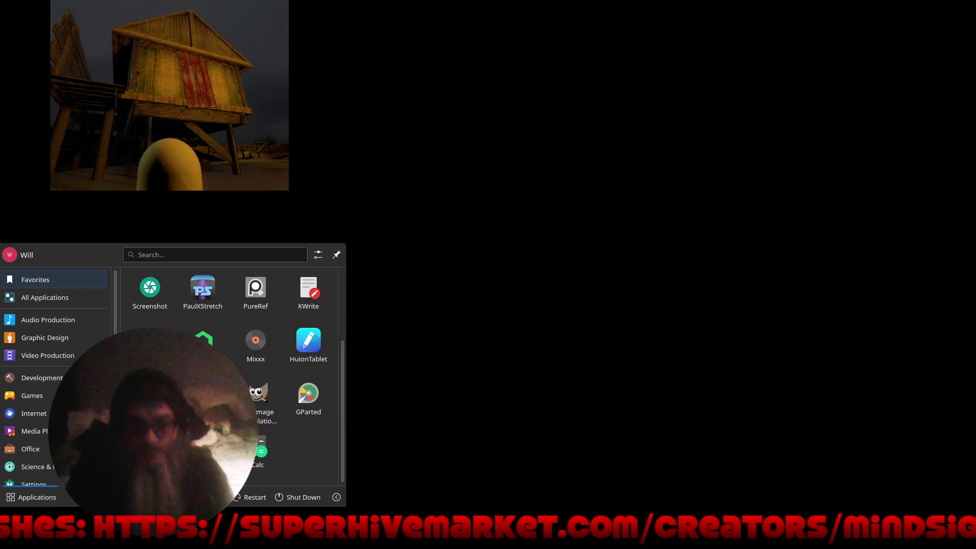
pyautogui.press('Escape')
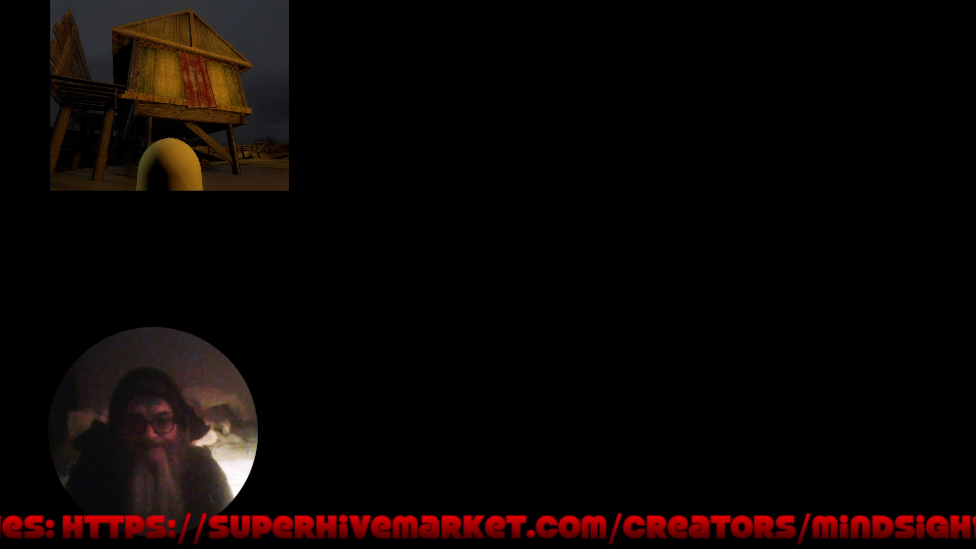